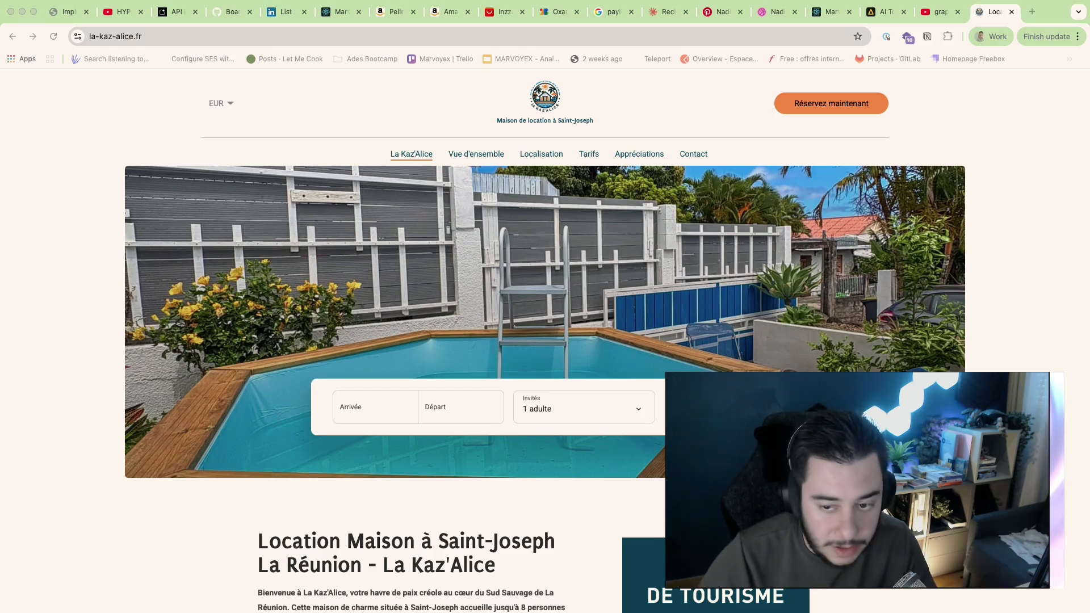
# Step: Switch from the rental website in Chrome back to the Figma design file
pyautogui.click(1013, 12)
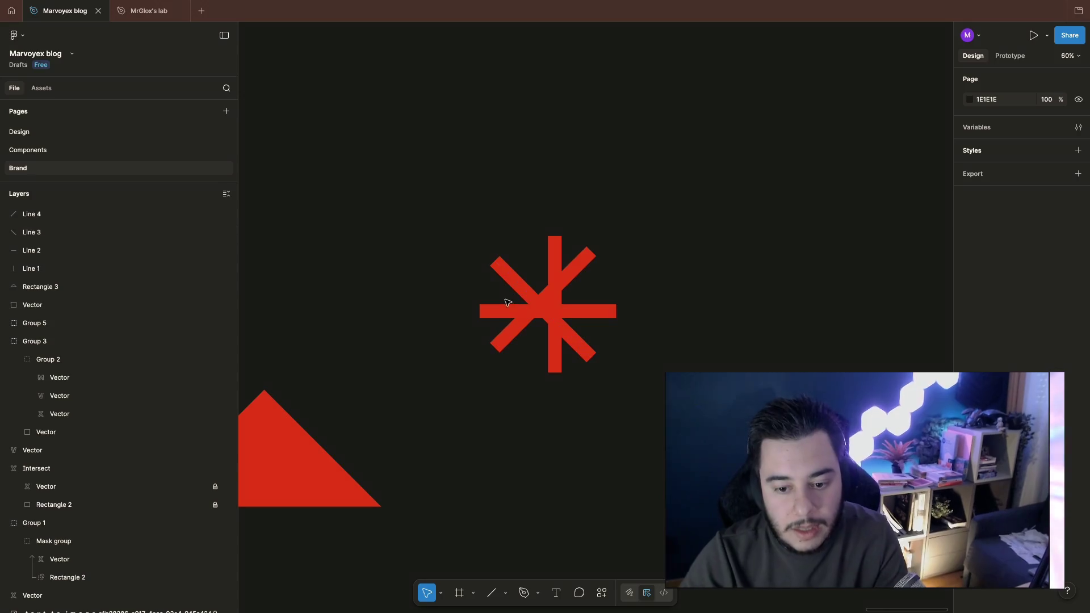
# Step: Group the asterisk's two diagonal lines, and group its horizontal and vertical lines separately
pyautogui.click(502, 260)
pyautogui.keyDown('shift'); pyautogui.click(518, 333); pyautogui.keyUp('shift')
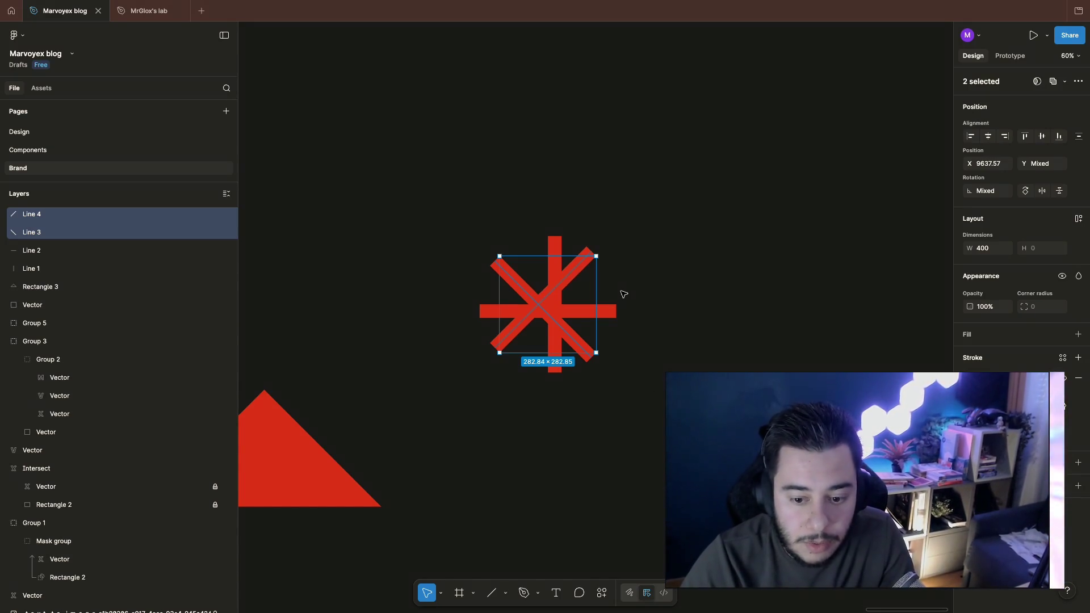
pyautogui.hotkey('ctrl', 'g')
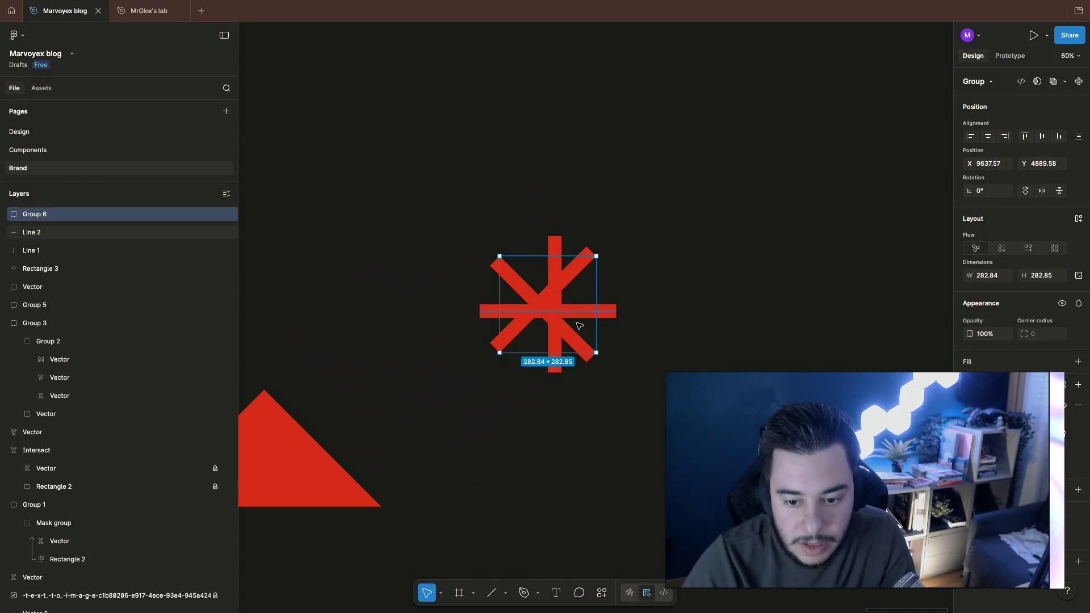
pyautogui.click(86, 232)
pyautogui.keyDown('shift'); pyautogui.click(85, 251); pyautogui.keyUp('shift')
pyautogui.hotkey('ctrl', 'g')
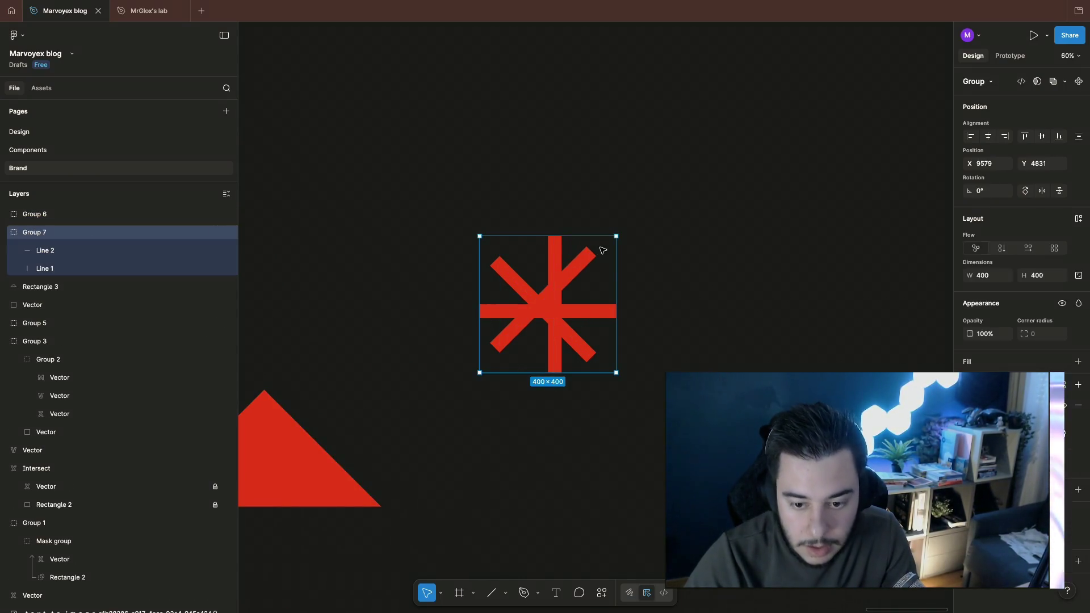
# Step: Combine both line groups into one group and rotate the asterisk 45 degrees
pyautogui.click(275, 286)
pyautogui.click(85, 232)
pyautogui.click(85, 250)
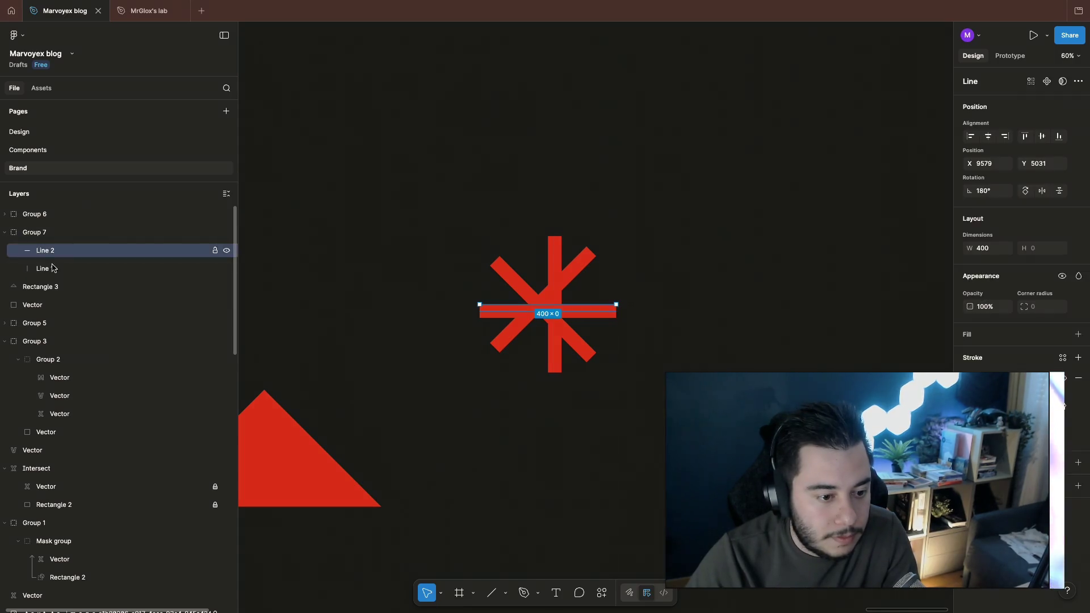
pyautogui.click(47, 231)
pyautogui.hotkey('ctrl', 'g')
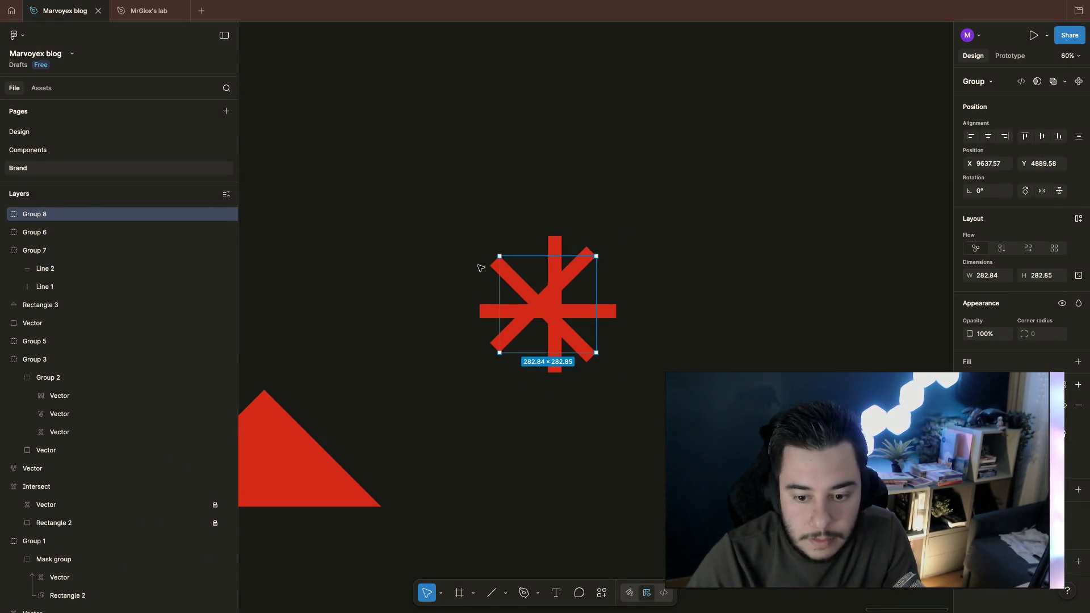
pyautogui.moveTo(604, 255); pyautogui.dragTo(649, 316)
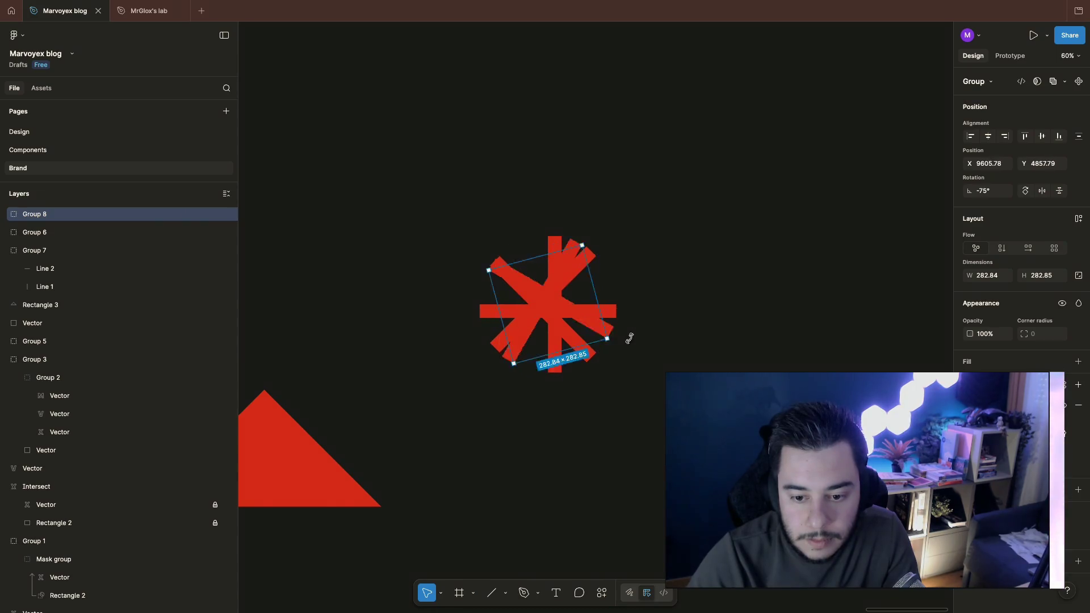
# Step: Undo the combined grouping so the asterisk reverts, then deselect
pyautogui.click(766, 294)
pyautogui.click(554, 307)
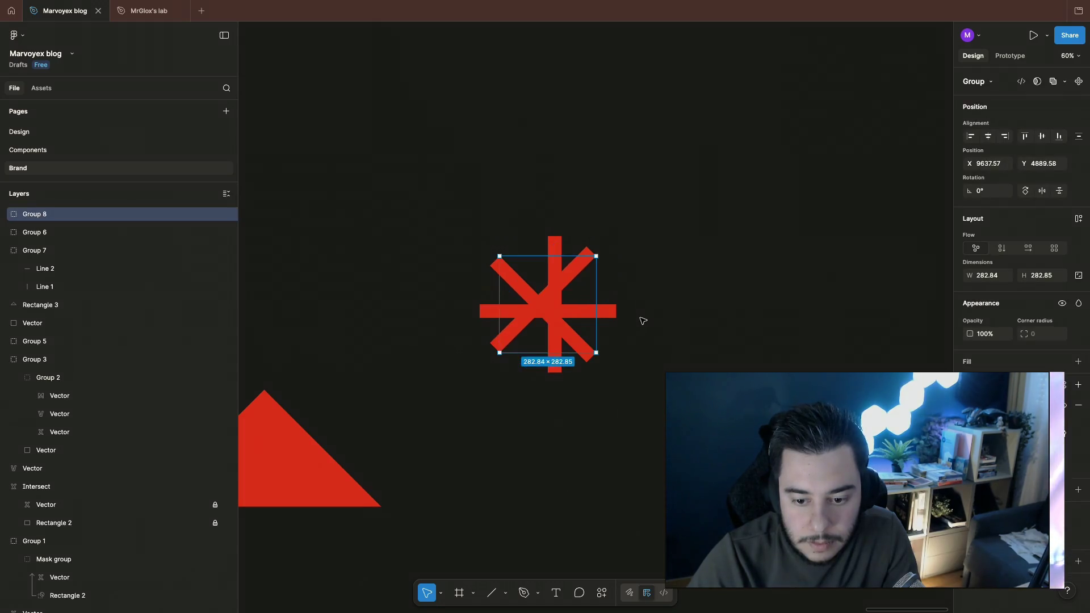
pyautogui.hotkey('ctrl', 'z')
pyautogui.click(596, 308)
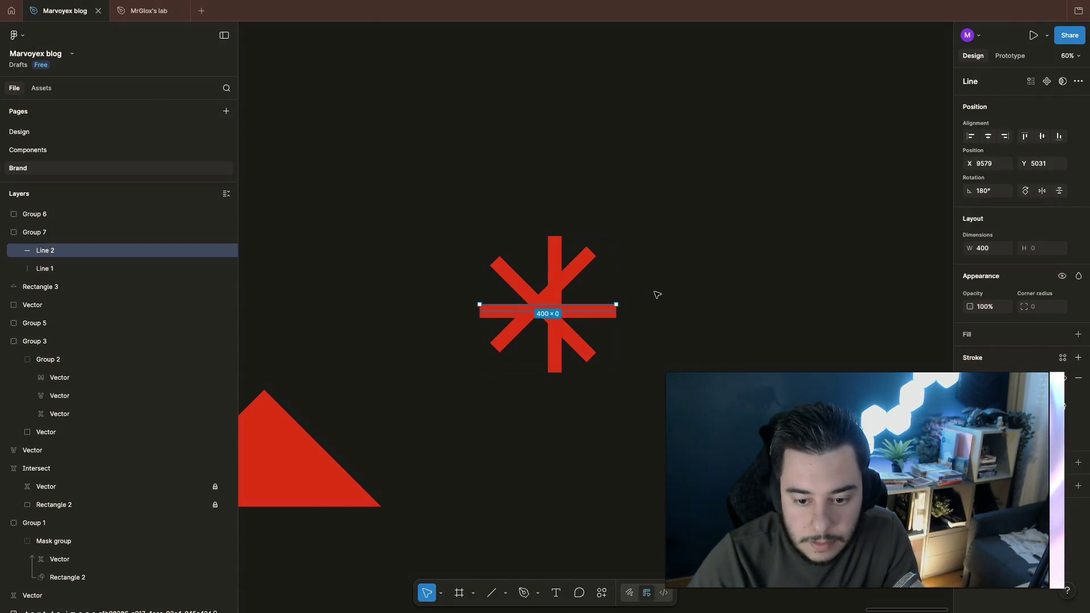
pyautogui.click(669, 303)
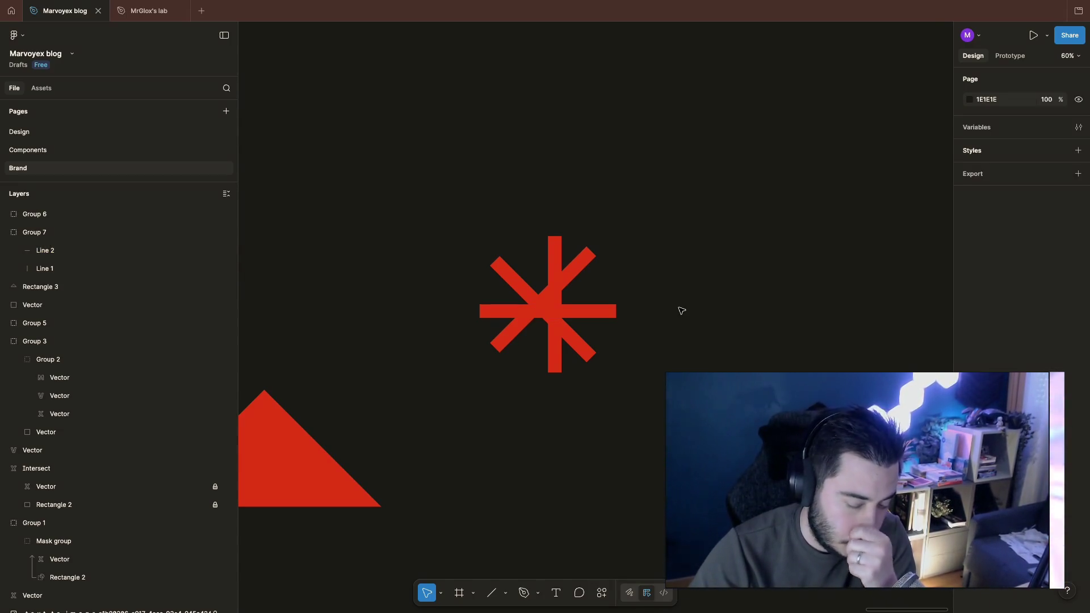
# Step: Ungroup the asterisk, delete its diagonal lines and duplicate the remaining plus cross to the right
pyautogui.click(516, 271)
pyautogui.keyDown('shift'); pyautogui.click(588, 345); pyautogui.keyUp('shift')
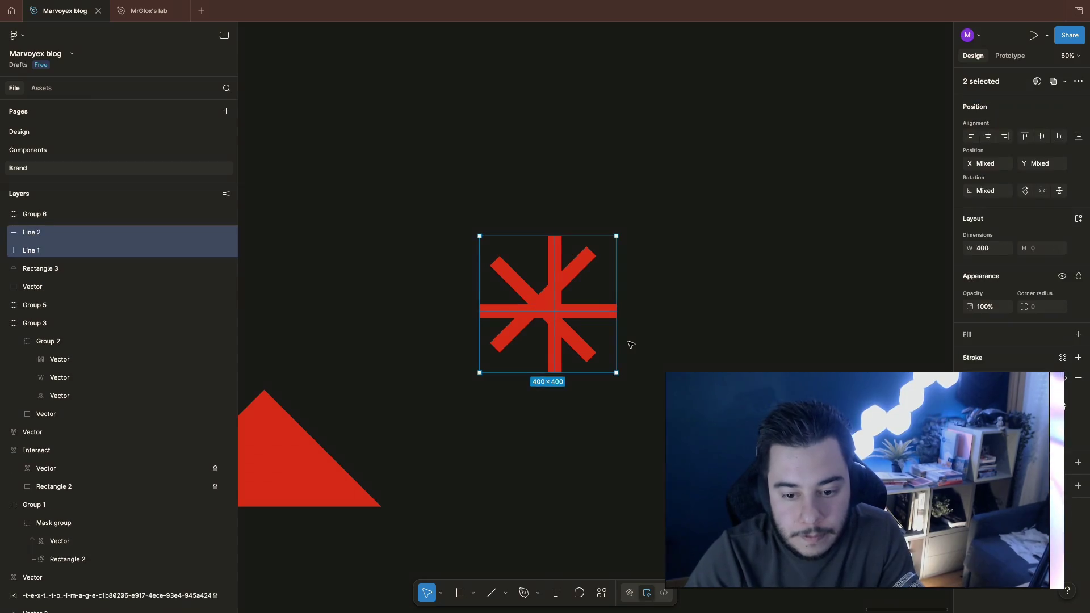
pyautogui.hotkey('ctrl', 'shift', 'g')
pyautogui.press('Delete')
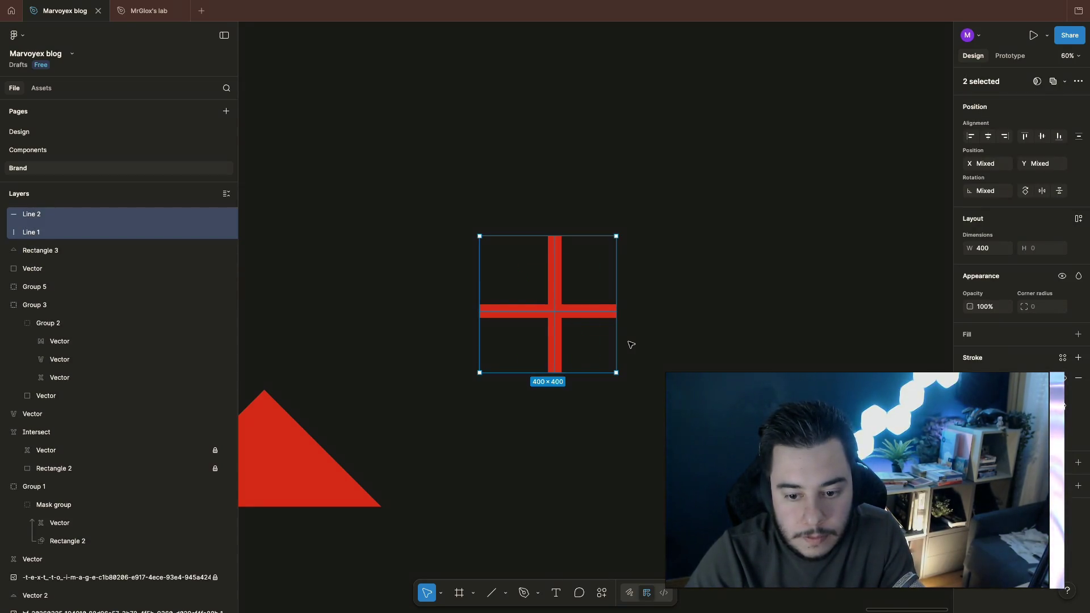
pyautogui.click(630, 344)
pyautogui.click(554, 311)
pyautogui.moveTo(587, 313); pyautogui.dragTo(796, 317)
# Step: Outline the left cross's two stroke lines into filled shapes and select both bars
pyautogui.click(480, 213)
pyautogui.click(554, 311)
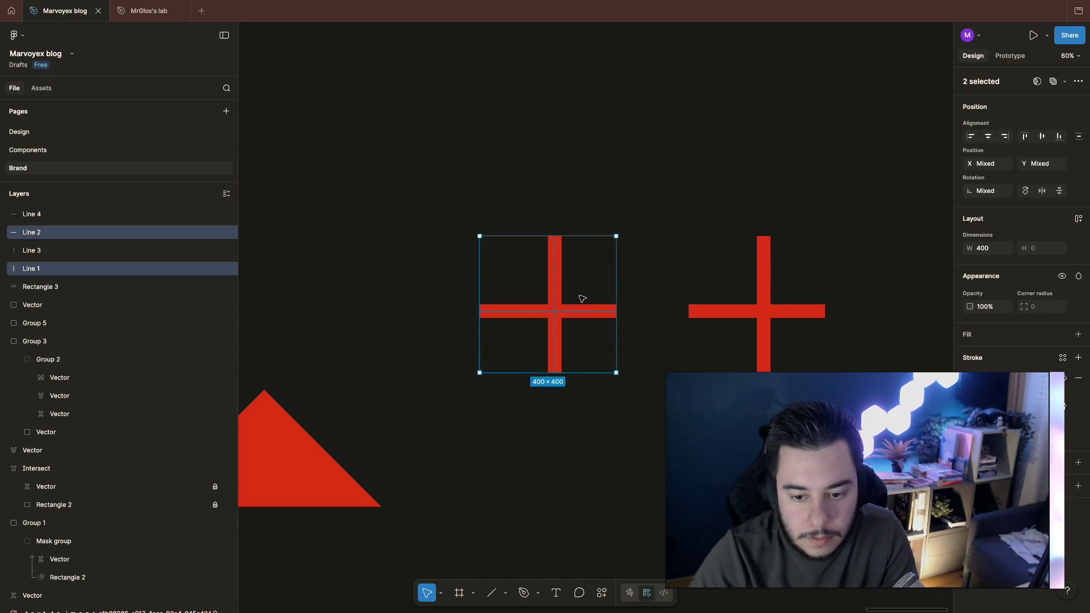
pyautogui.rightClick(562, 291)
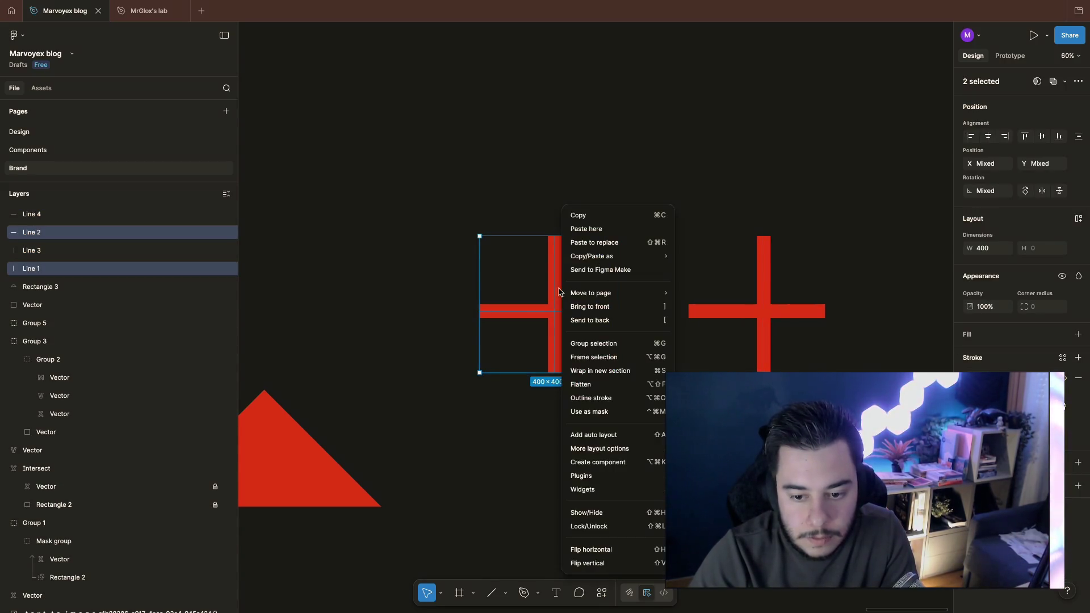
pyautogui.click(777, 170)
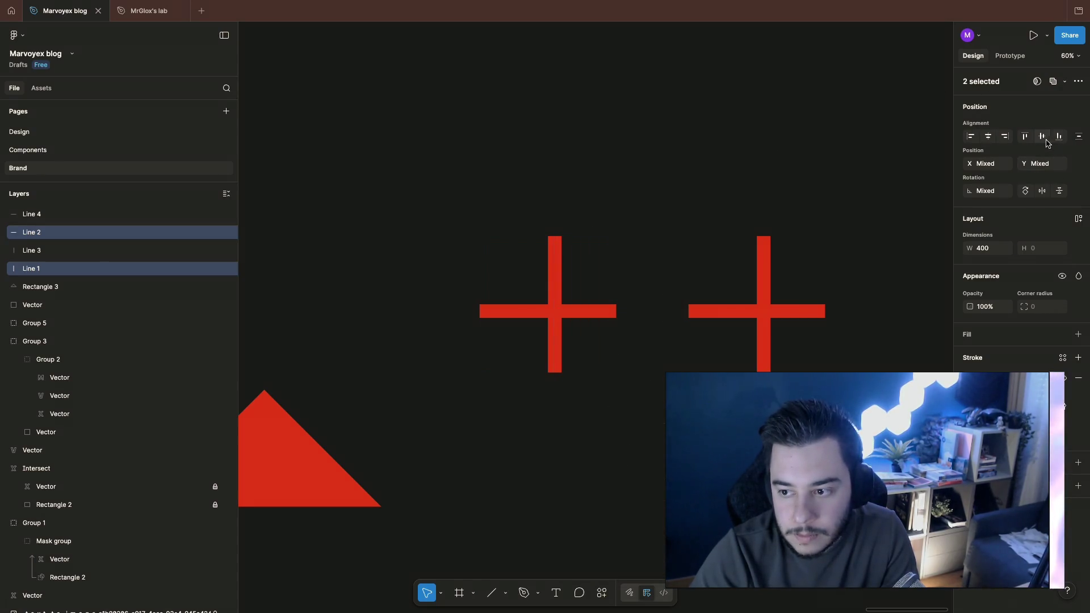
pyautogui.moveTo(464, 230)
pyautogui.mouseDown()
pyautogui.moveTo(524, 294)
pyautogui.moveTo(566, 367)
pyautogui.mouseUp()
pyautogui.rightClick(549, 307)
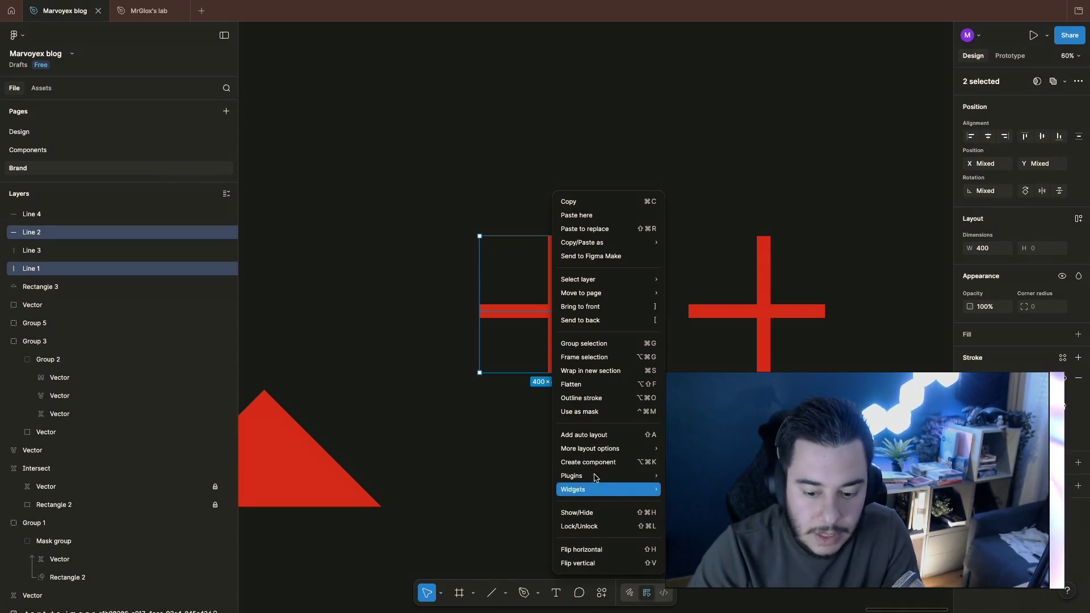
pyautogui.click(600, 399)
pyautogui.click(599, 493)
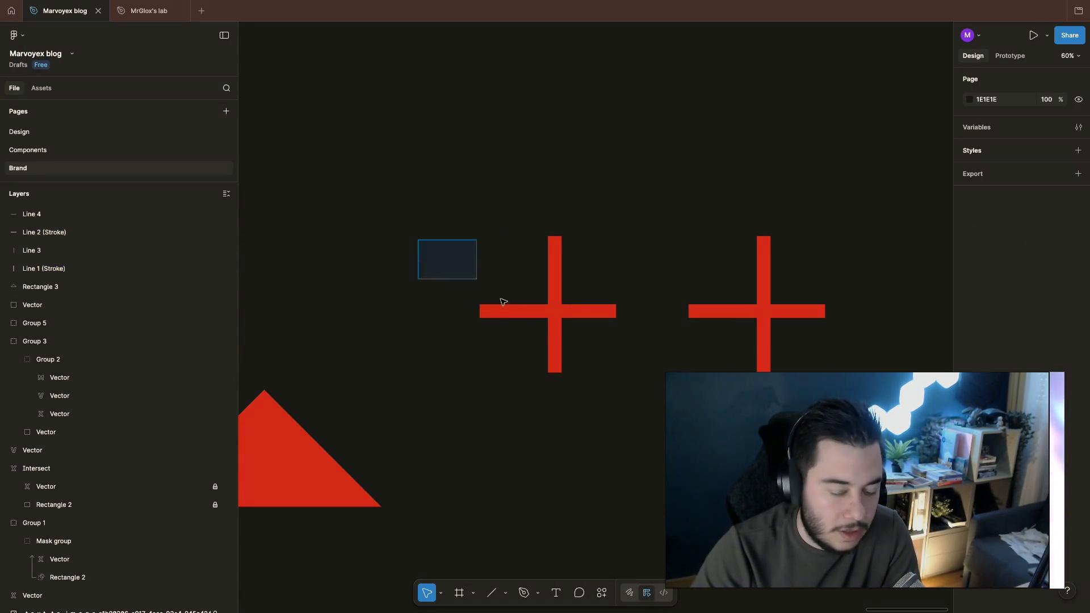
pyautogui.moveTo(417, 239); pyautogui.dragTo(584, 383)
pyautogui.click(988, 137)
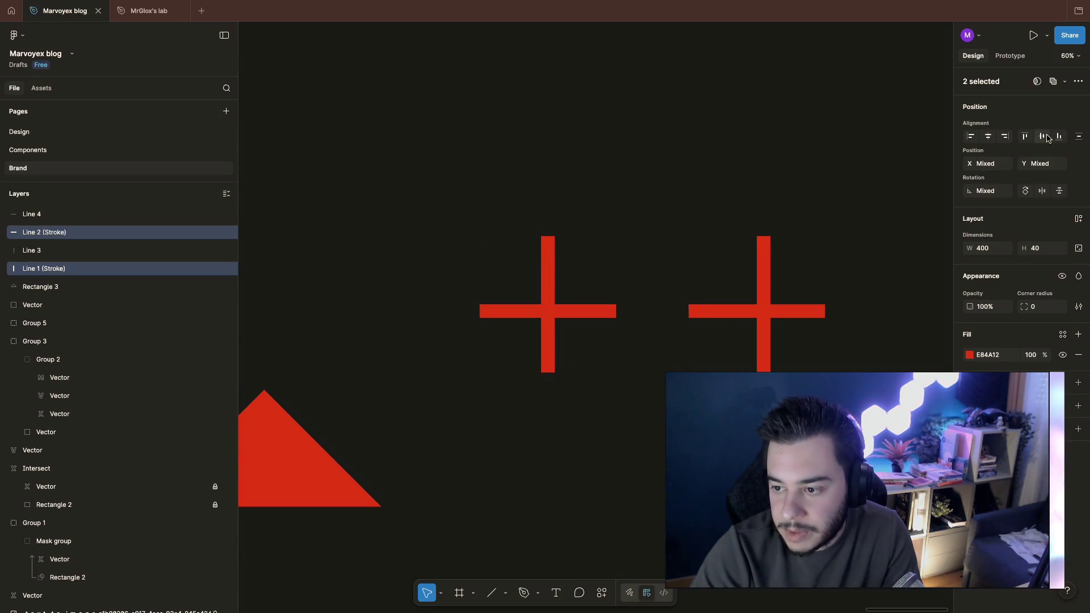
pyautogui.click(1041, 136)
pyautogui.click(597, 209)
pyautogui.moveTo(478, 215); pyautogui.dragTo(579, 439)
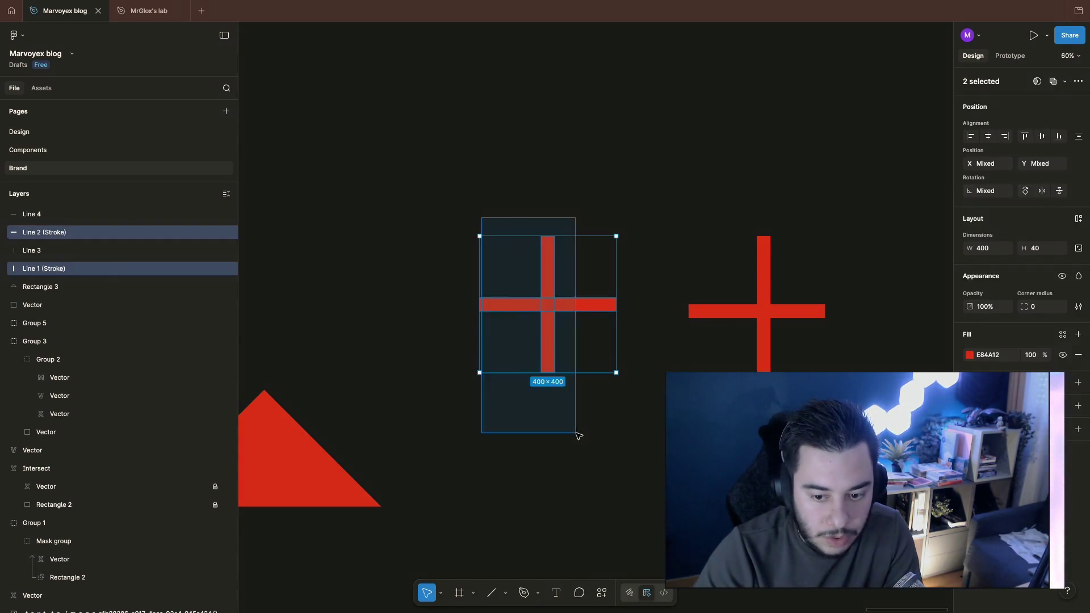
pyautogui.click(654, 388)
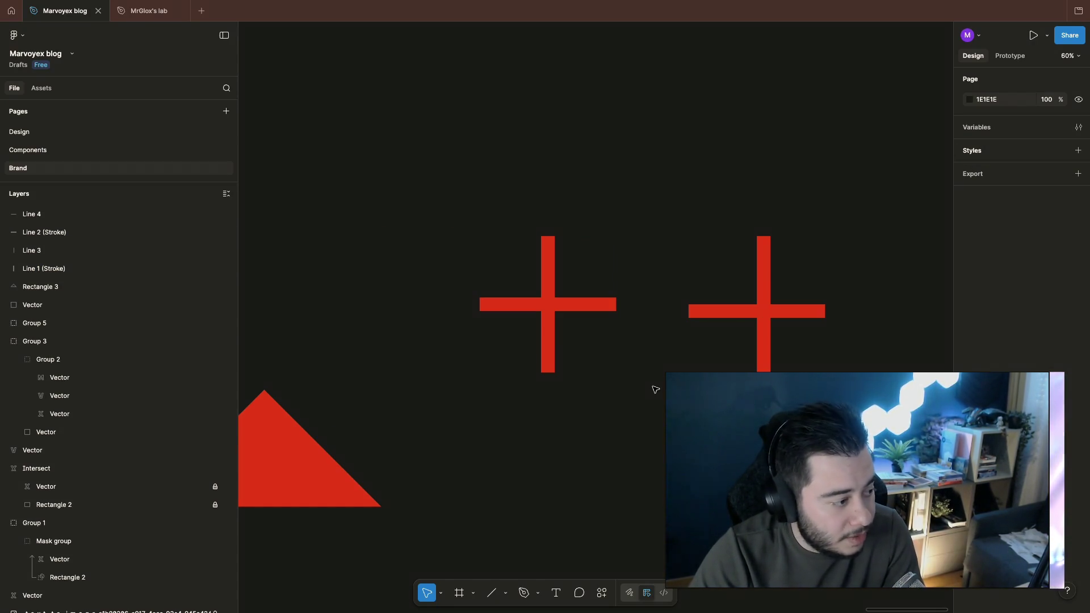
pyautogui.click(579, 303)
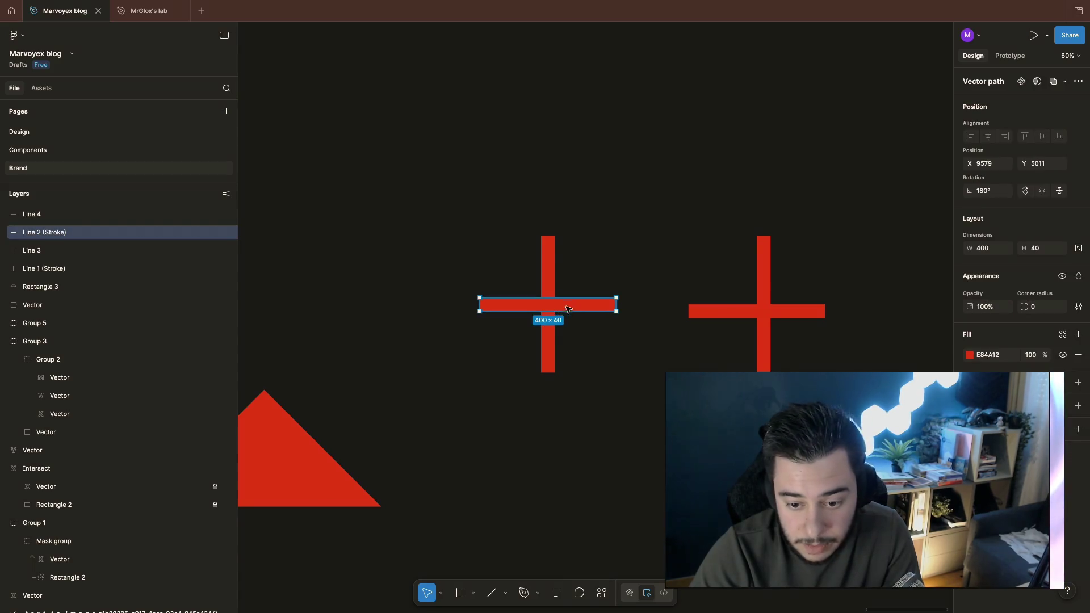
pyautogui.keyDown('shift'); pyautogui.click(548, 264); pyautogui.keyUp('shift')
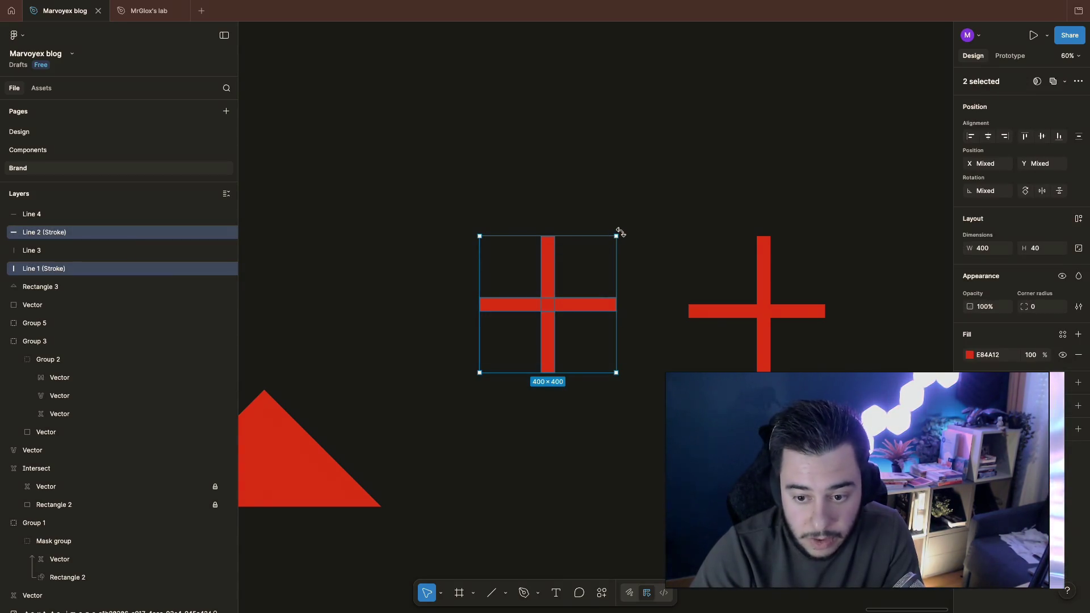
pyautogui.moveTo(619, 232); pyautogui.dragTo(633, 300)
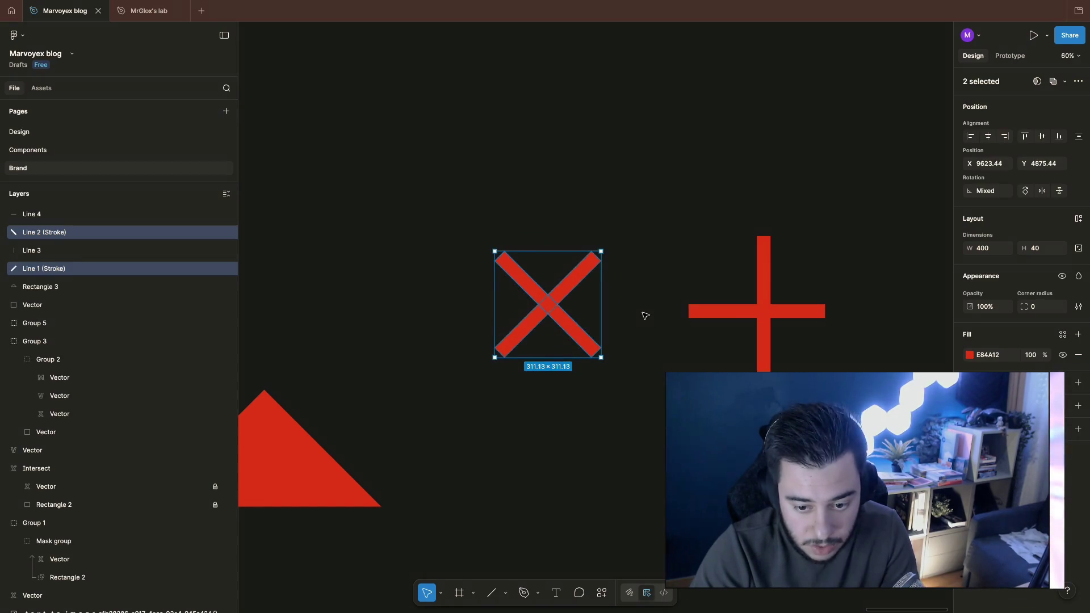
pyautogui.hotkey('ctrl', 'z')
pyautogui.hotkey('ctrl', 'd')
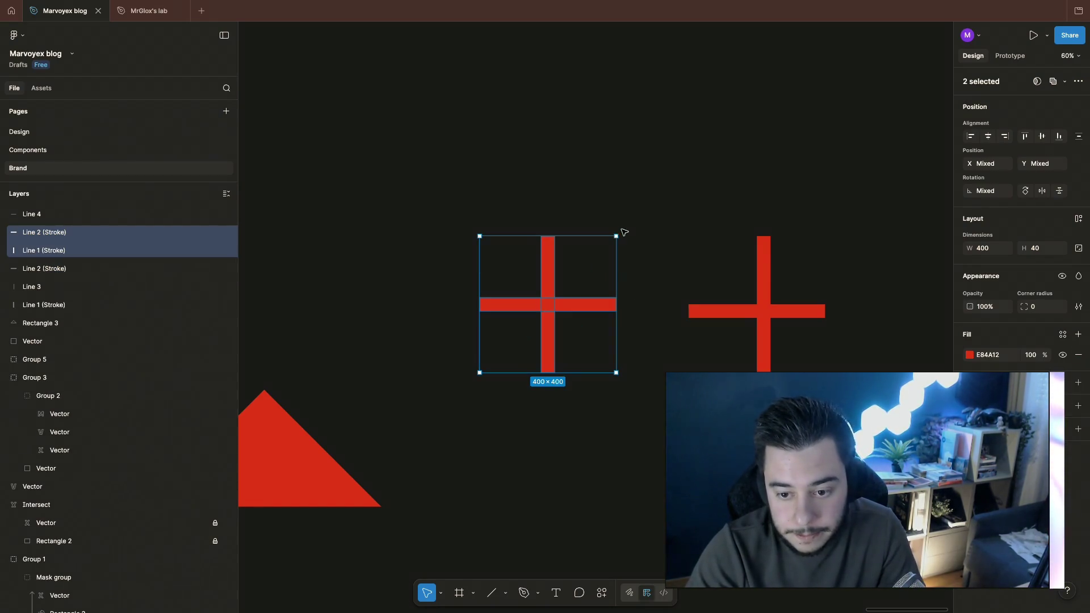
pyautogui.moveTo(623, 232); pyautogui.dragTo(650, 312)
pyautogui.click(632, 369)
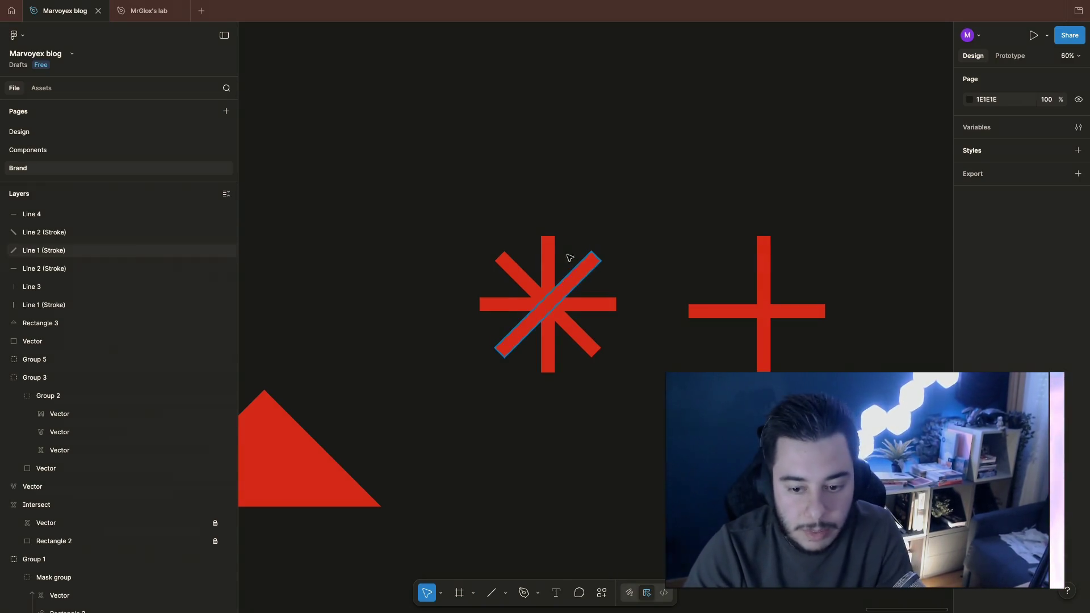
pyautogui.click(570, 272)
pyautogui.click(651, 434)
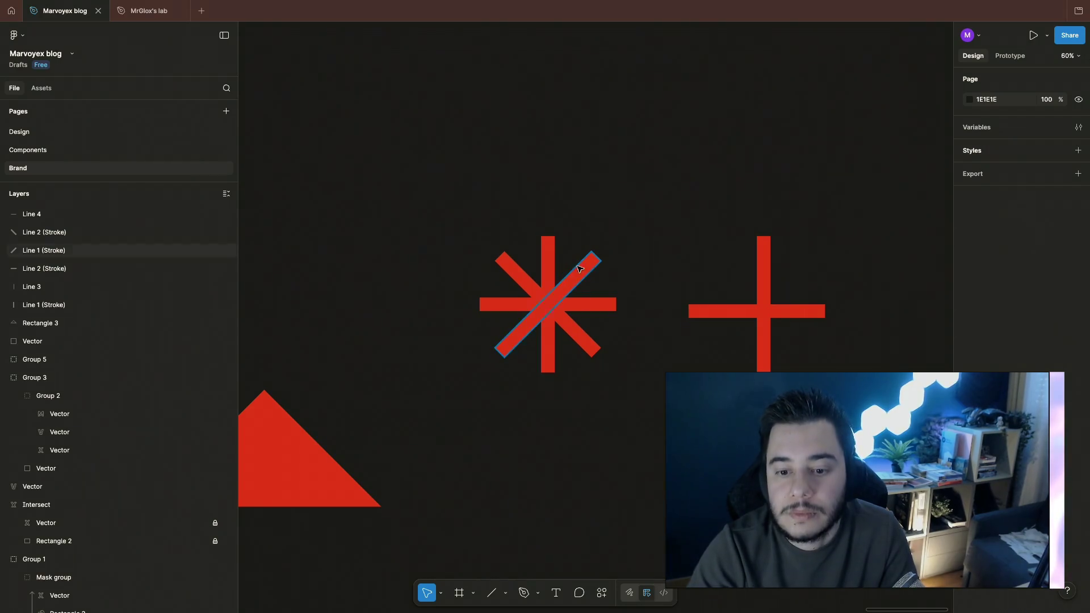
pyautogui.moveTo(482, 223); pyautogui.dragTo(638, 286)
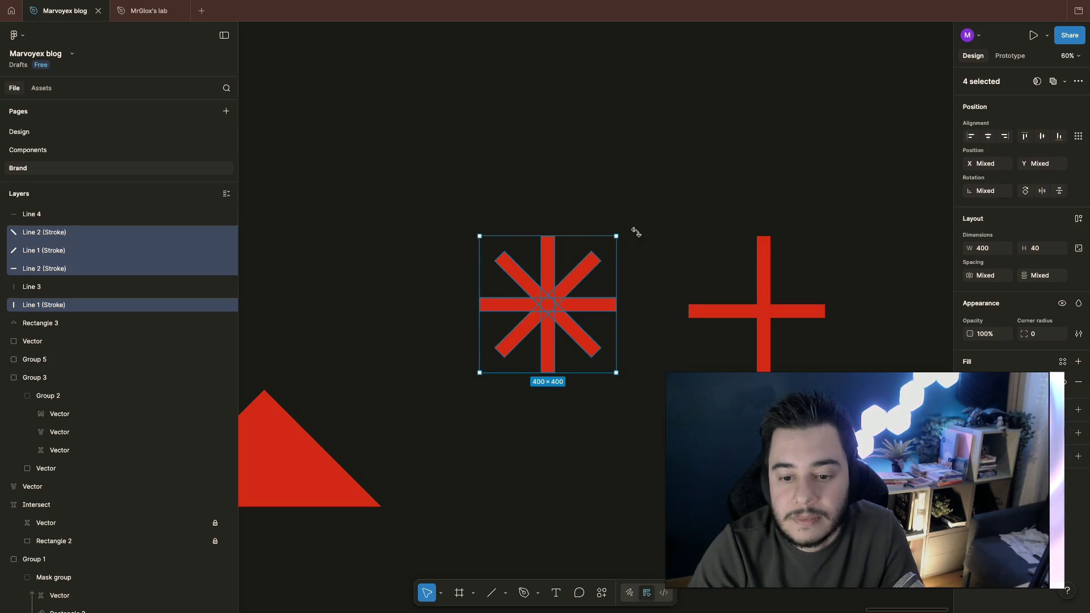
pyautogui.click(647, 253)
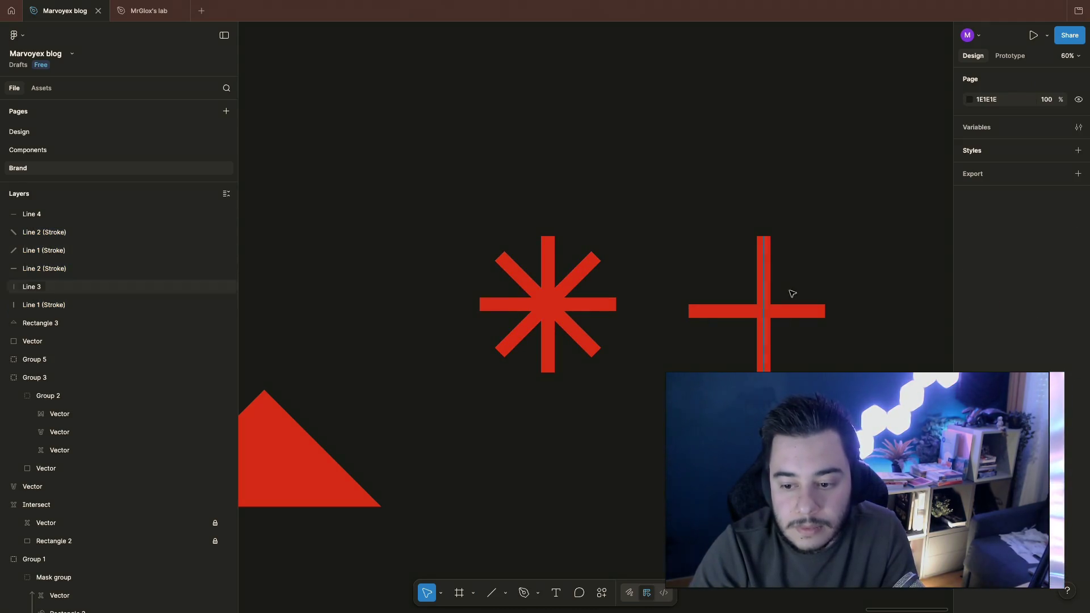
pyautogui.moveTo(690, 235); pyautogui.dragTo(792, 294)
pyautogui.press('Escape')
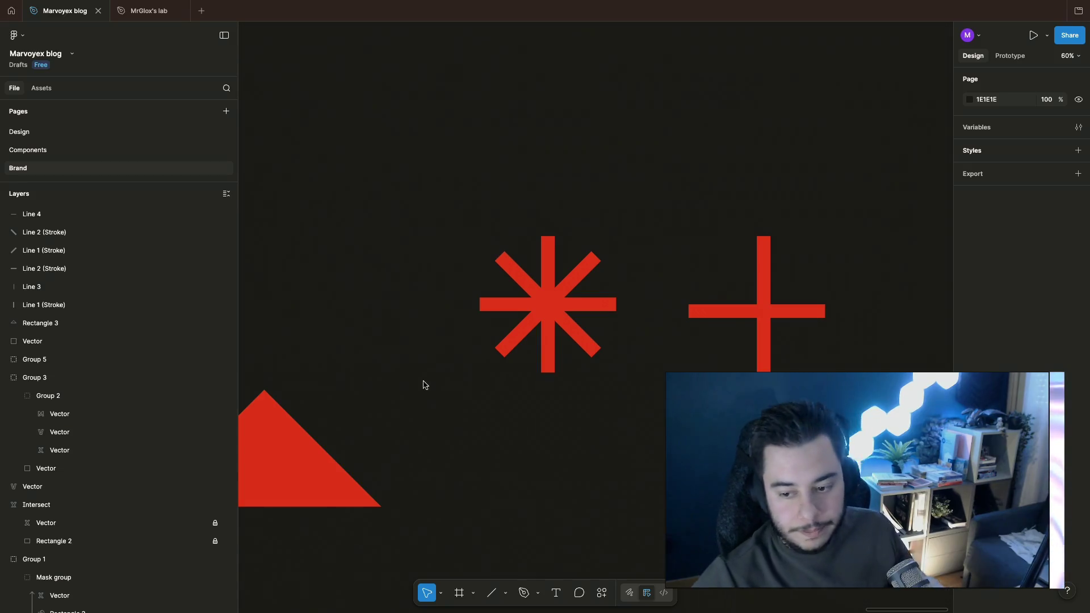
# Step: Select both lines of the red plus mark
pyautogui.click(763, 255)
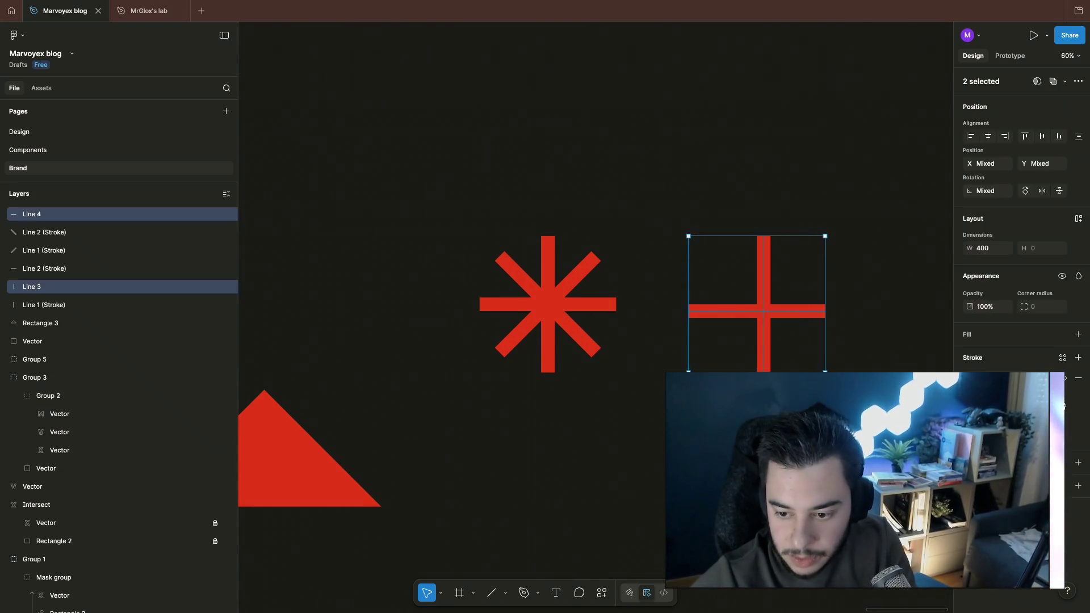
# Step: Rotate the plus mark 45° into an X mark
pyautogui.moveTo(828, 234); pyautogui.dragTo(805, 256)
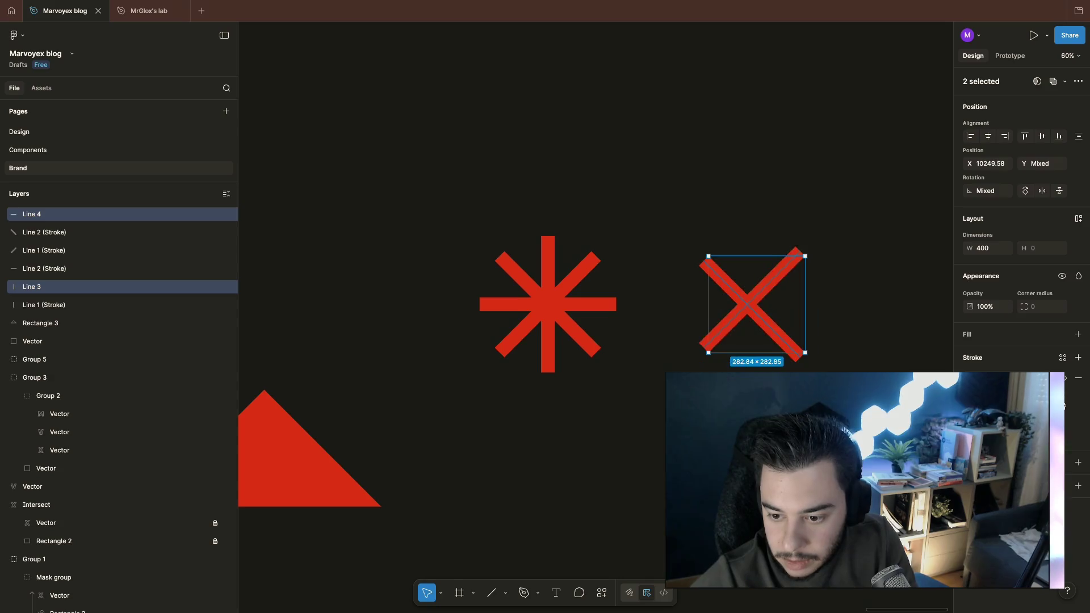
pyautogui.click(830, 372)
pyautogui.click(730, 281)
pyautogui.click(657, 309)
# Step: Try selecting the asterisk's vertical and two diagonal strokes together
pyautogui.moveTo(479, 214); pyautogui.dragTo(640, 365)
pyautogui.click(631, 362)
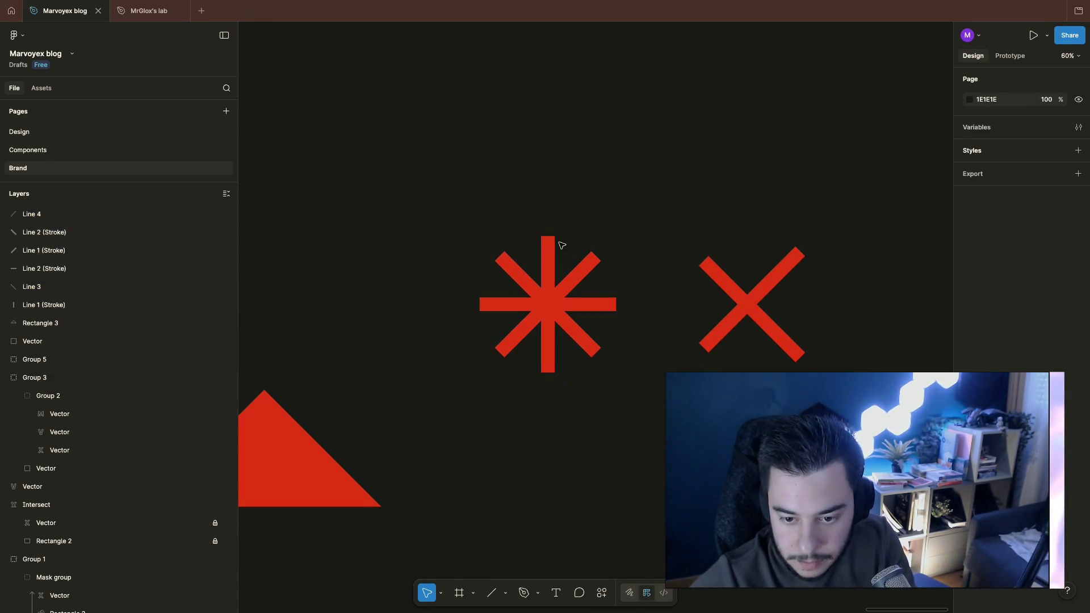
pyautogui.click(548, 256)
pyautogui.keyDown('shift'); pyautogui.click(588, 341); pyautogui.keyUp('shift')
pyautogui.keyDown('shift'); pyautogui.click(579, 273); pyautogui.keyUp('shift')
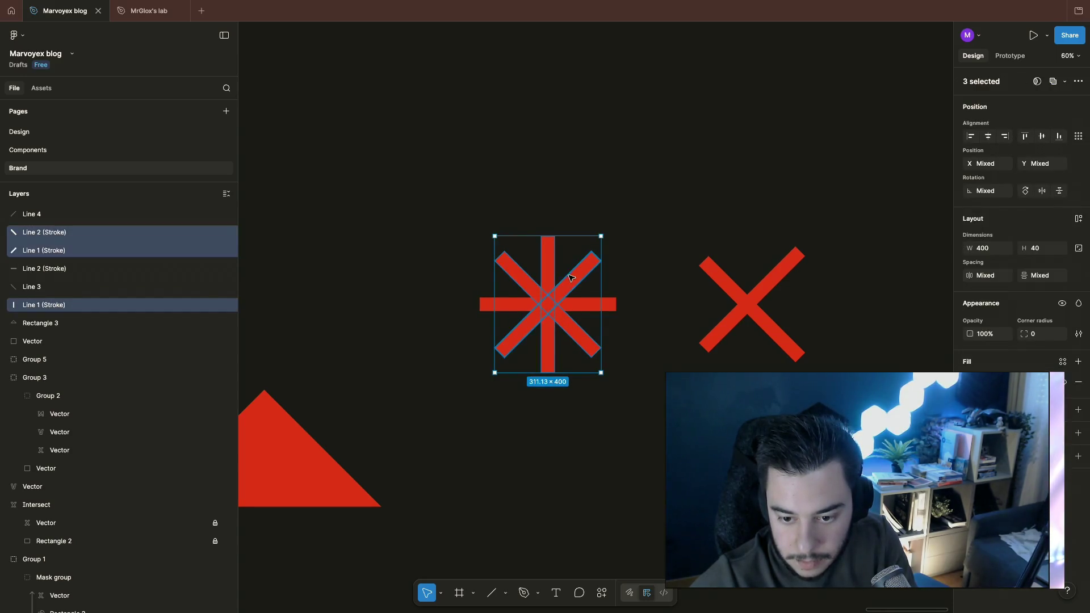
pyautogui.click(648, 309)
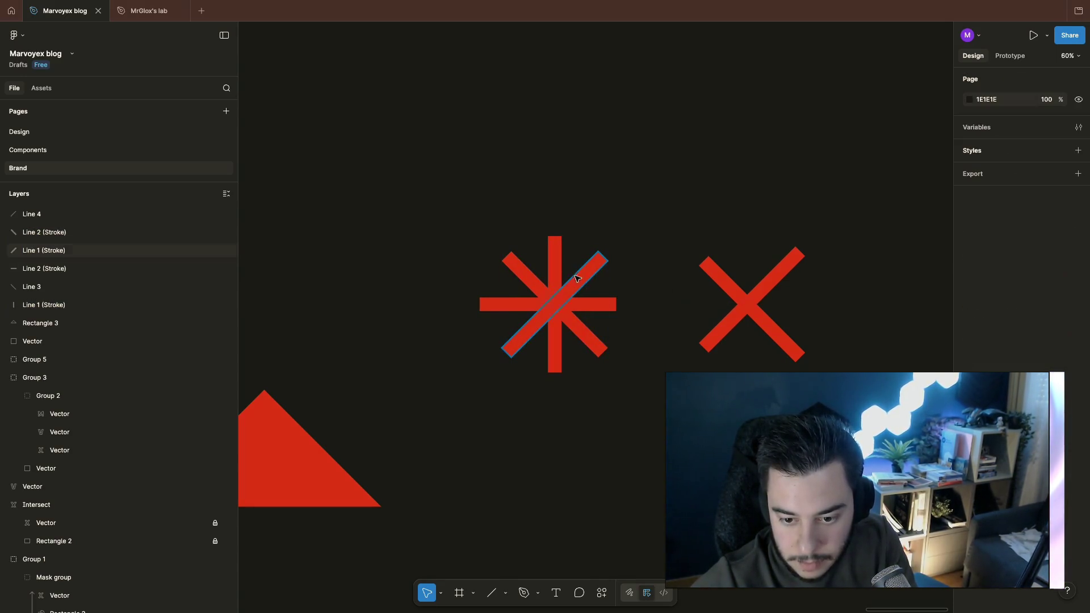
pyautogui.click(588, 272)
pyautogui.keyDown('shift'); pyautogui.click(528, 273); pyautogui.keyUp('shift')
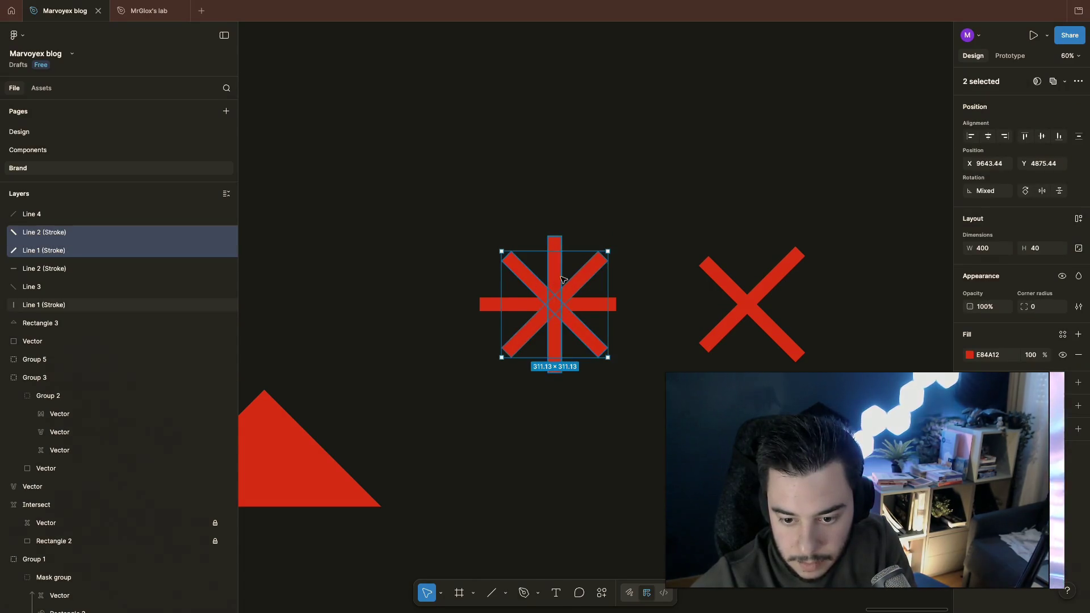
pyautogui.keyDown('shift'); pyautogui.click(554, 341); pyautogui.keyUp('shift')
pyautogui.click(656, 334)
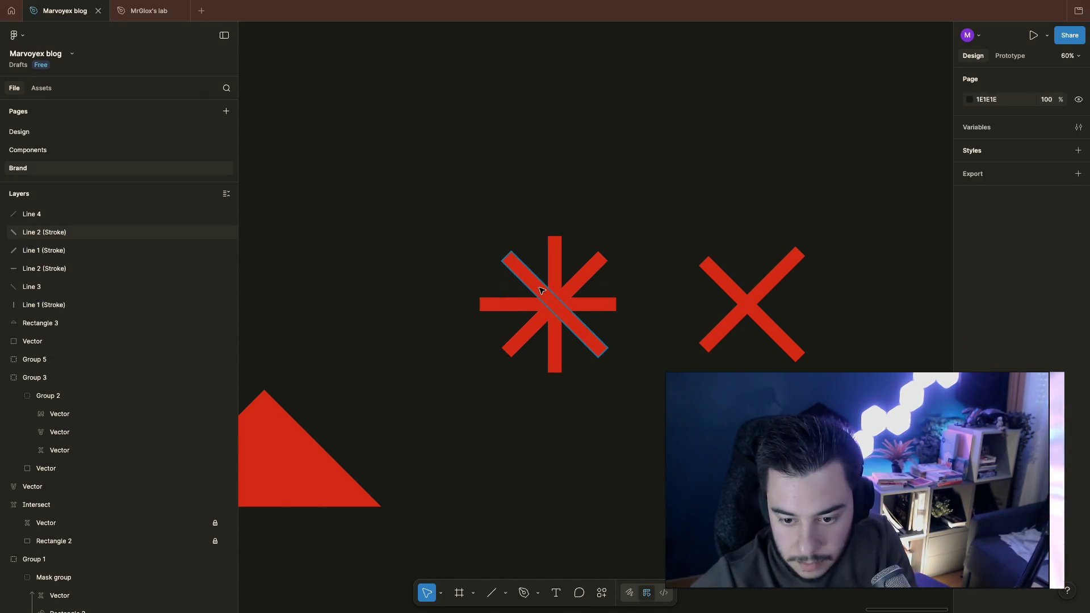
# Step: Centre the asterisk's vertical and diagonal strokes on its horizontal bar
pyautogui.click(526, 284)
pyautogui.keyDown('shift'); pyautogui.click(586, 285); pyautogui.keyUp('shift')
pyautogui.keyDown('shift'); pyautogui.click(557, 340); pyautogui.keyUp('shift')
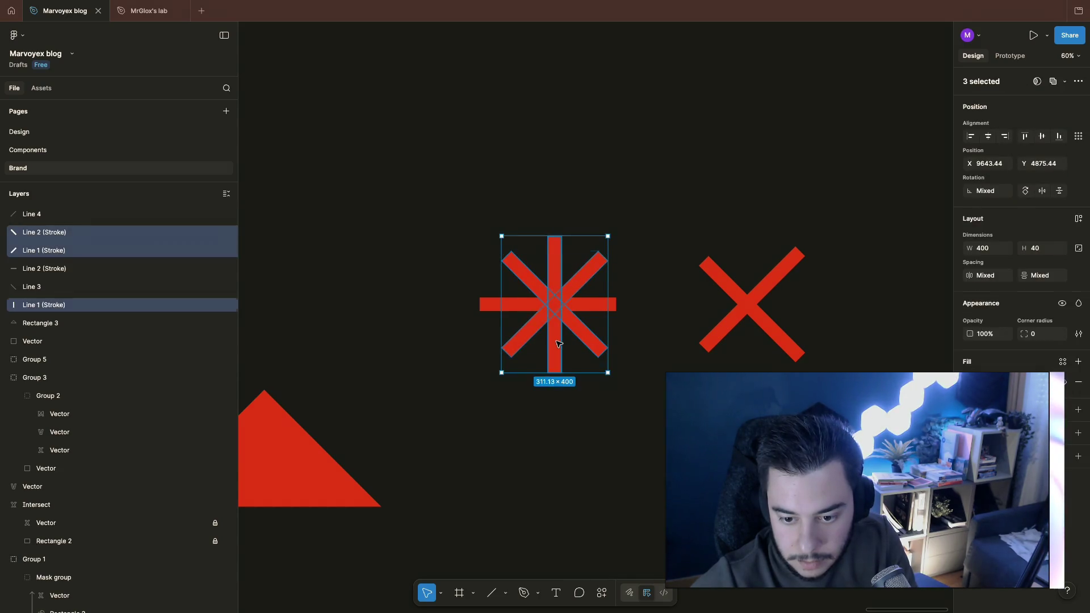
pyautogui.moveTo(568, 340); pyautogui.dragTo(578, 339)
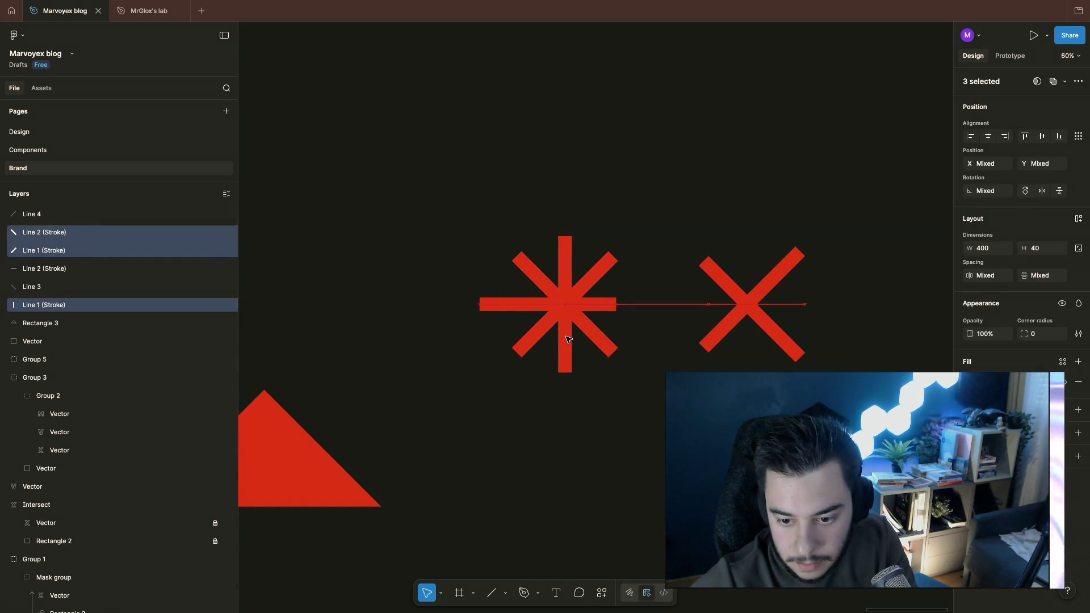
pyautogui.click(664, 358)
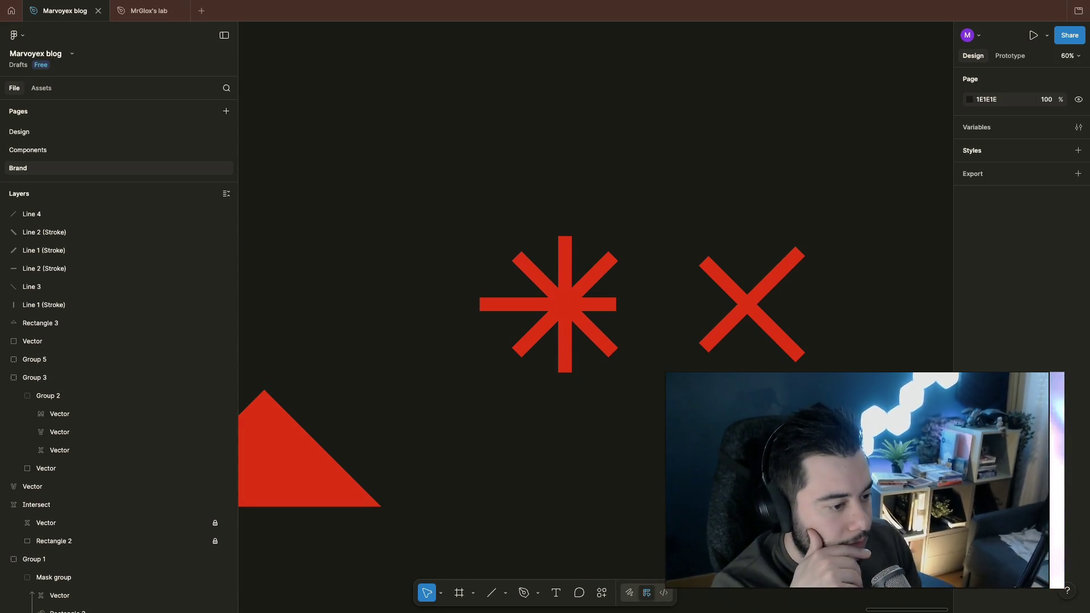
pyautogui.moveTo(477, 230); pyautogui.dragTo(622, 376)
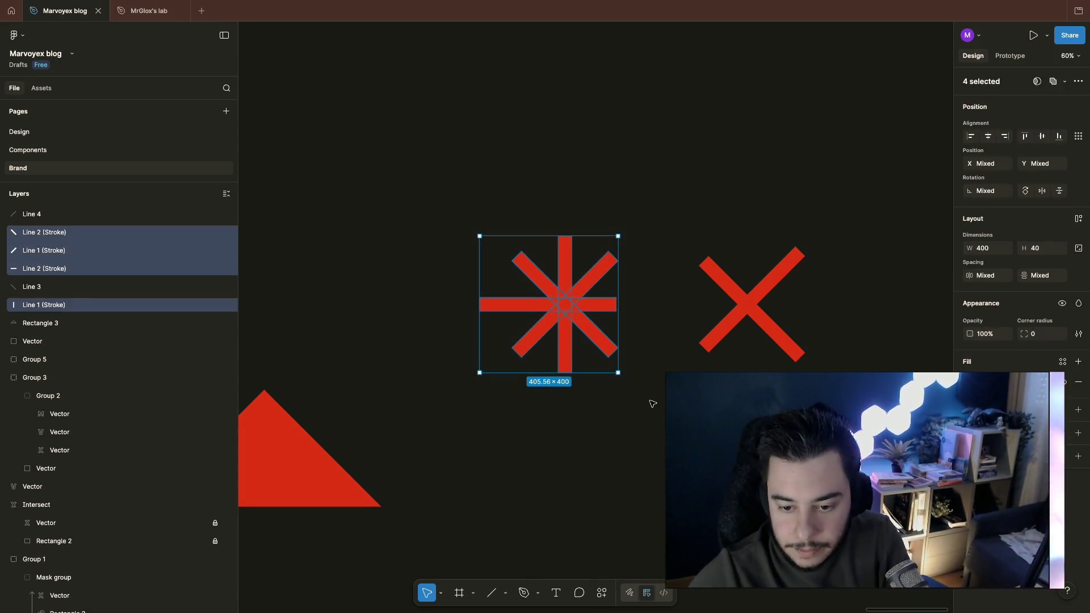
pyautogui.scroll(-2, 652, 404)
pyautogui.scroll(-3, 653, 404)
# Step: Duplicate the red triangle to the lower right and flatten each triangle into a union shape
pyautogui.click(463, 417)
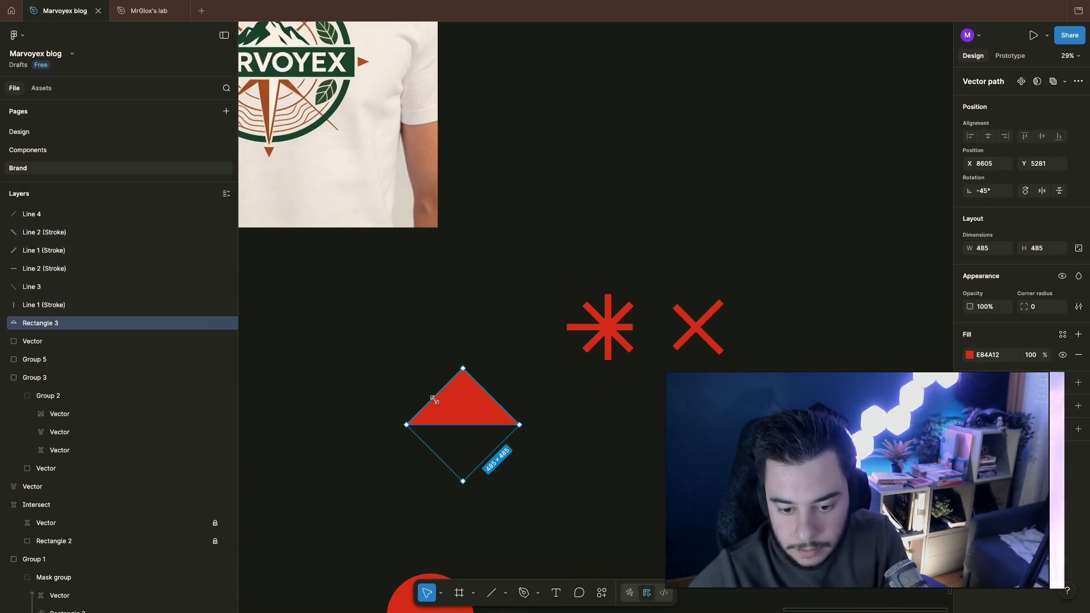
pyautogui.moveTo(465, 417)
pyautogui.keyDown('alt'); pyautogui.mouseDown()
pyautogui.moveTo(621, 450)
pyautogui.moveTo(598, 462)
pyautogui.mouseUp(); pyautogui.keyUp('alt')
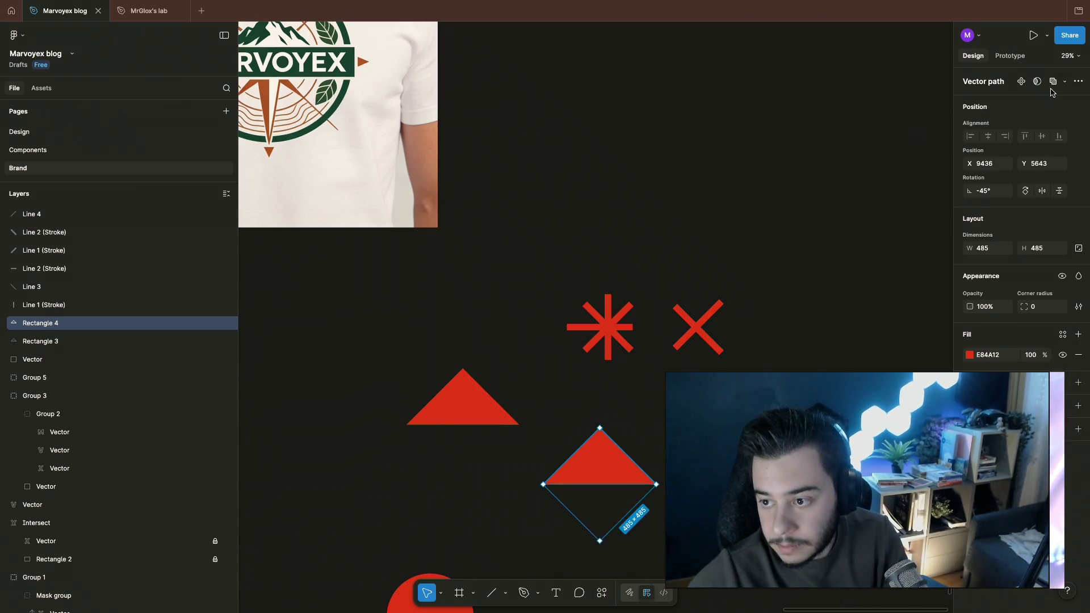
pyautogui.hotkey('ctrl', 'alt', 'u')
pyautogui.scroll(5, 619, 467)
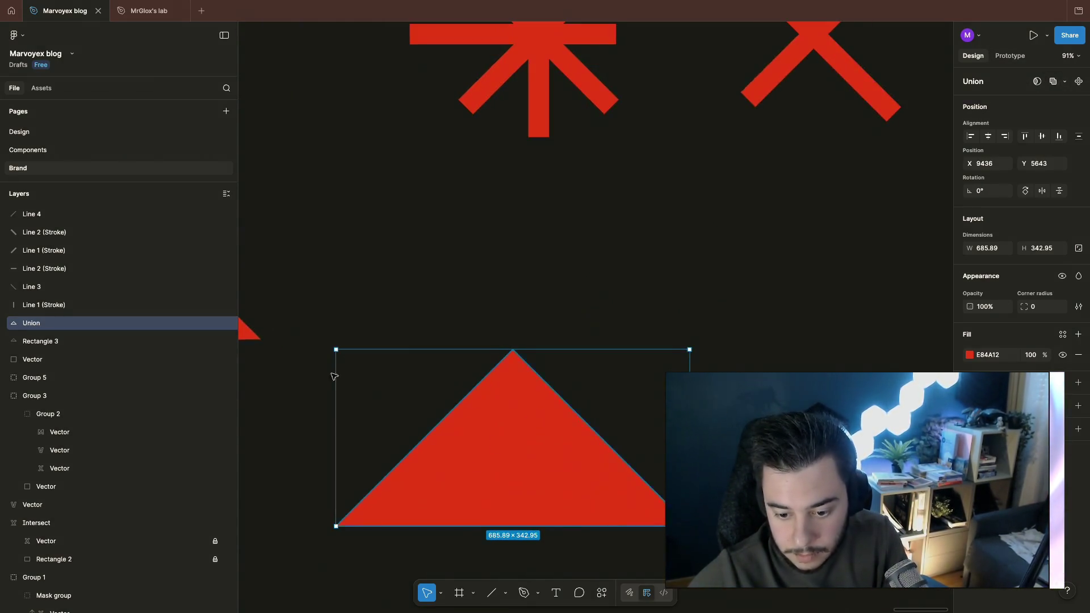
pyautogui.click(350, 292)
pyautogui.hotkey('ctrl', 'alt', 'u')
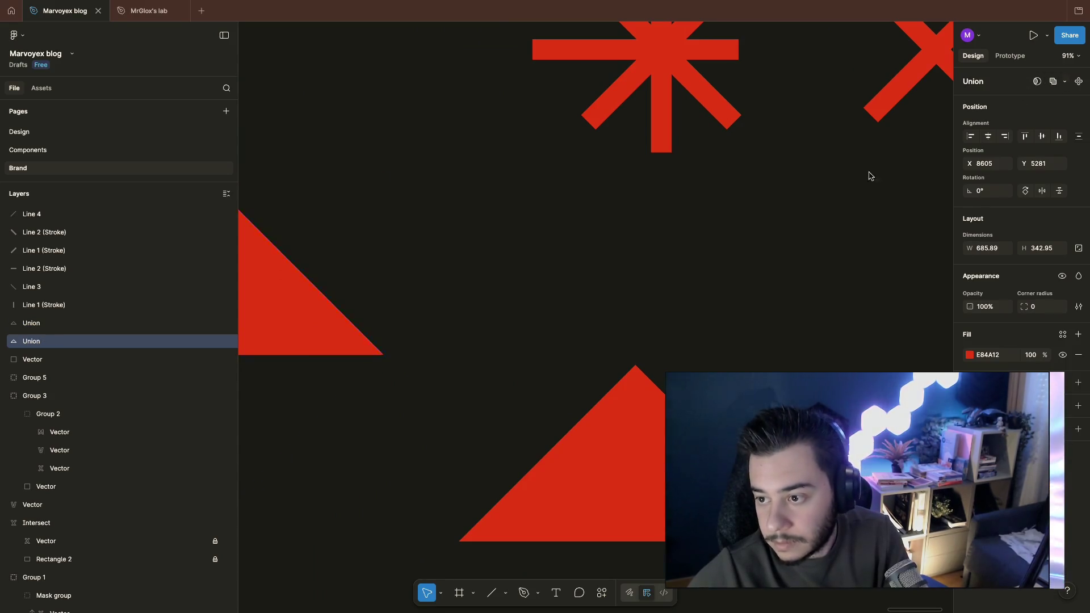
pyautogui.scroll(-5, 545, 256)
pyautogui.click(698, 279)
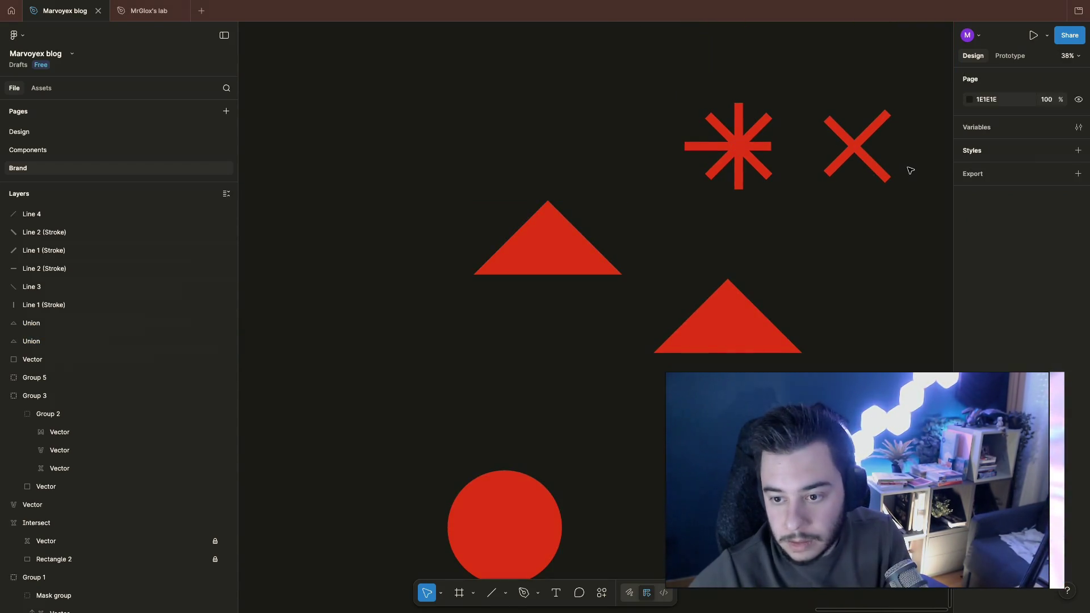
# Step: Select a stroke of the X mark
pyautogui.moveTo(750, 247); pyautogui.dragTo(860, 255)
pyautogui.click(839, 121)
pyautogui.click(861, 239)
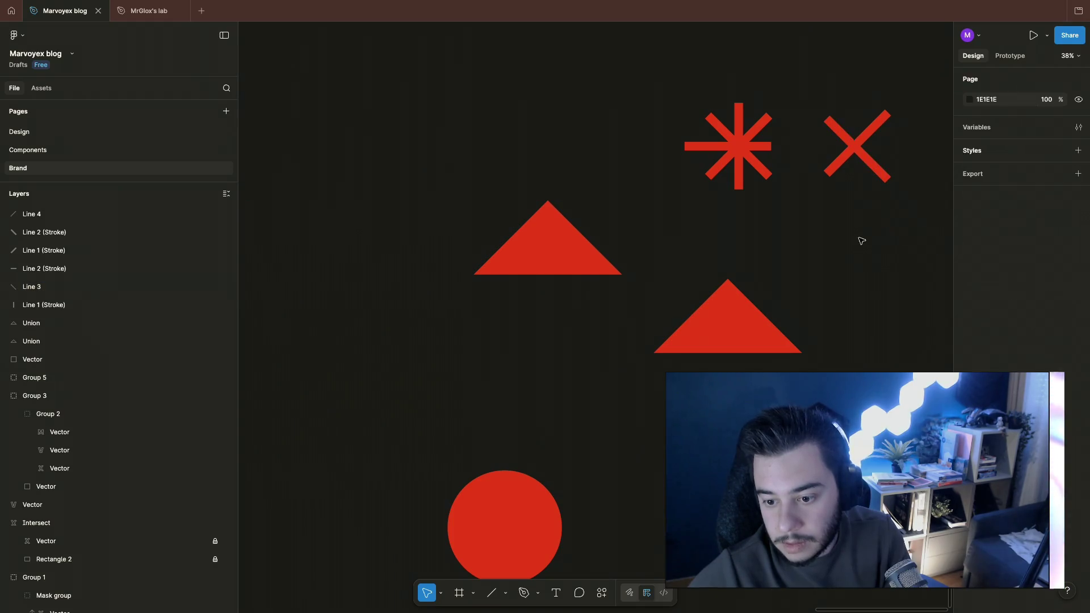
pyautogui.click(860, 154)
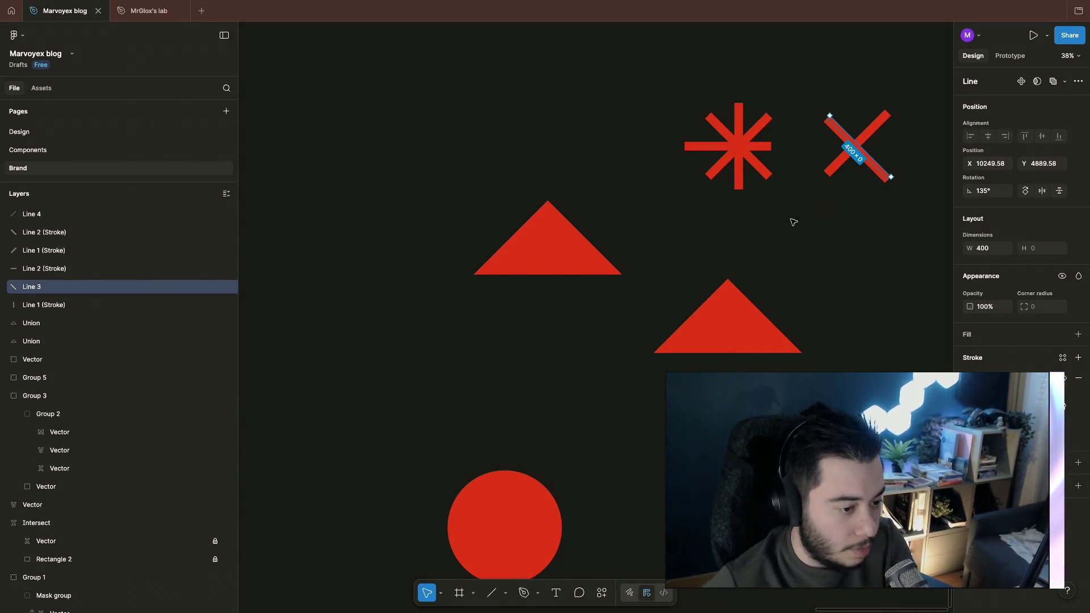
# Step: Duplicate the X mark, move the copy beside the lower triangle and outline its strokes
pyautogui.click(852, 239)
pyautogui.scroll(1, 841, 249)
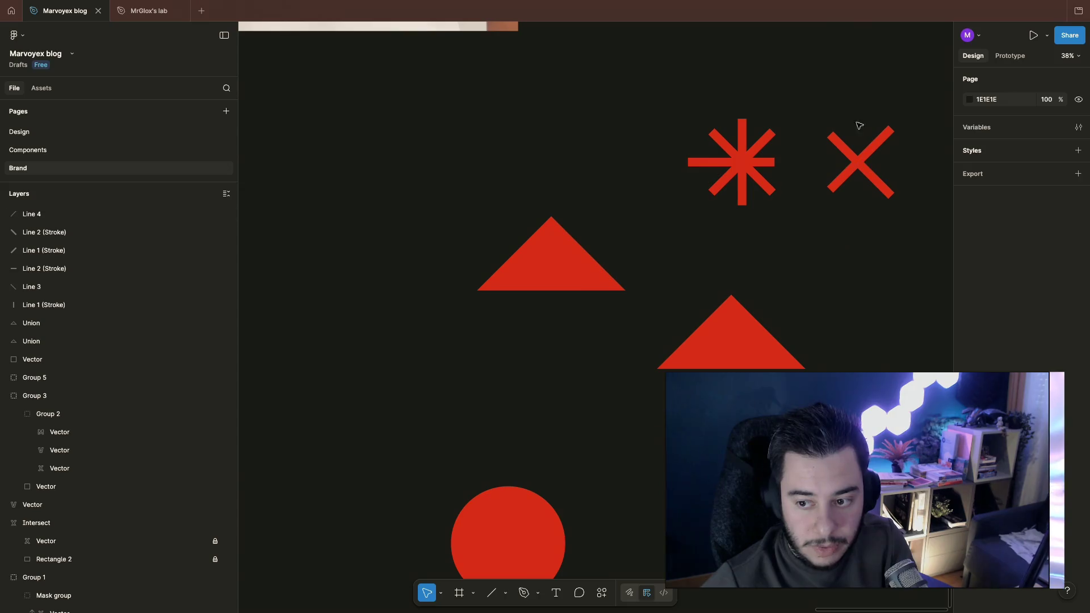
pyautogui.moveTo(863, 131); pyautogui.dragTo(904, 228)
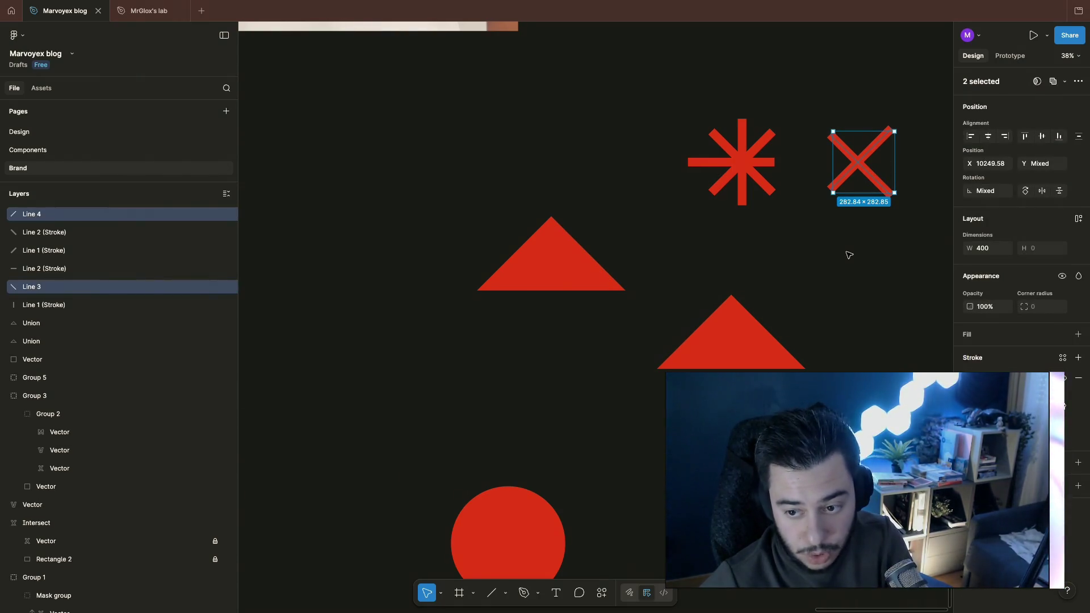
pyautogui.hotkey('ctrl', 'd')
pyautogui.hscroll(4, 847, 256)
pyautogui.hscroll(1, 847, 256)
pyautogui.moveTo(678, 195)
pyautogui.mouseDown()
pyautogui.moveTo(679, 383)
pyautogui.moveTo(679, 369)
pyautogui.mouseUp()
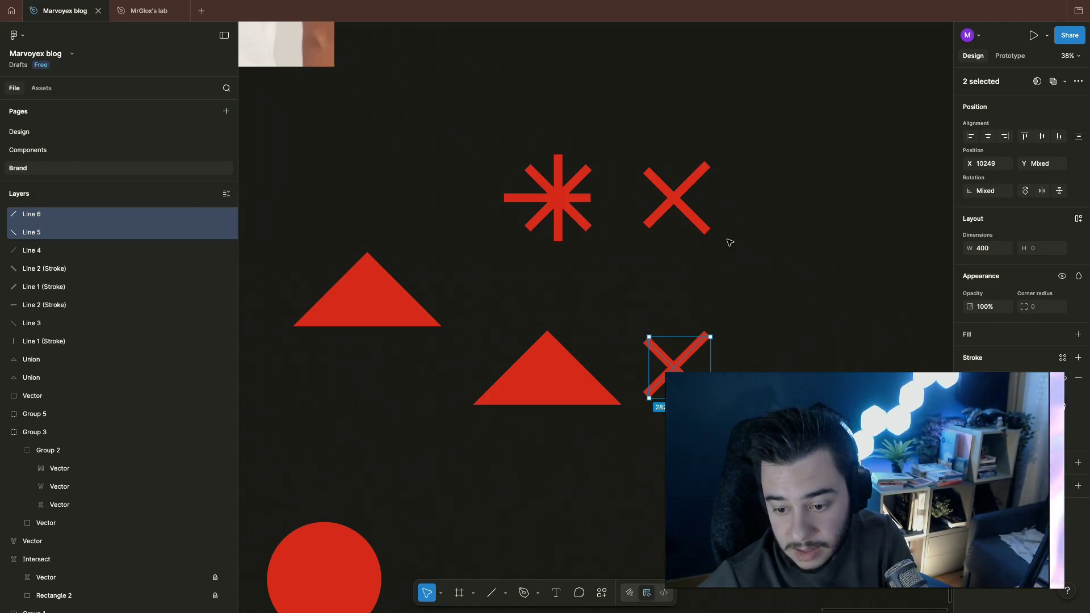
pyautogui.rightClick(686, 337)
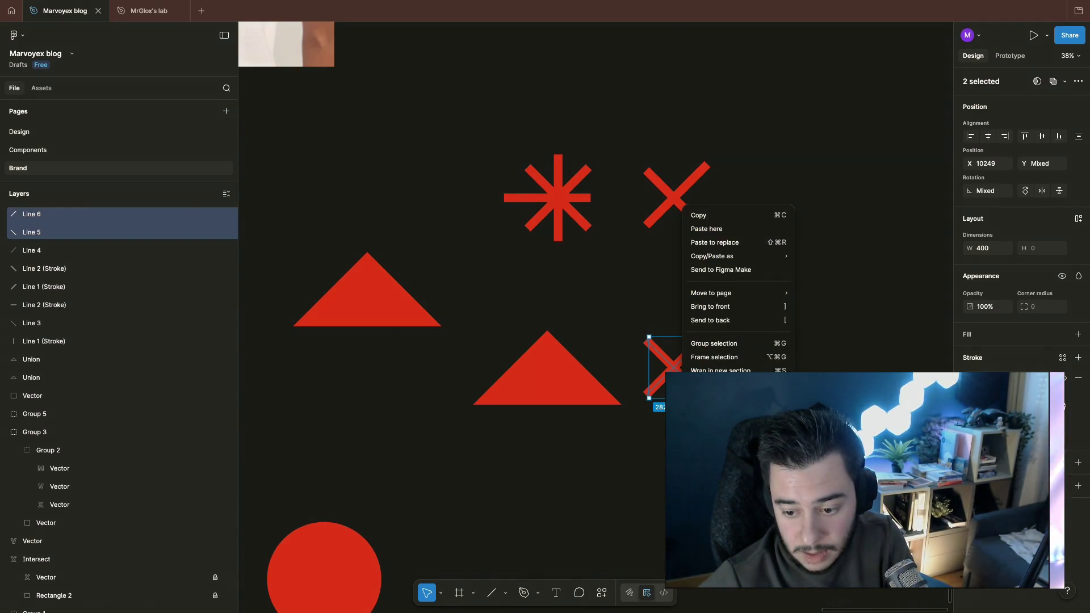
pyautogui.hotkey('ctrl', 'shift', 'o')
pyautogui.click(722, 343)
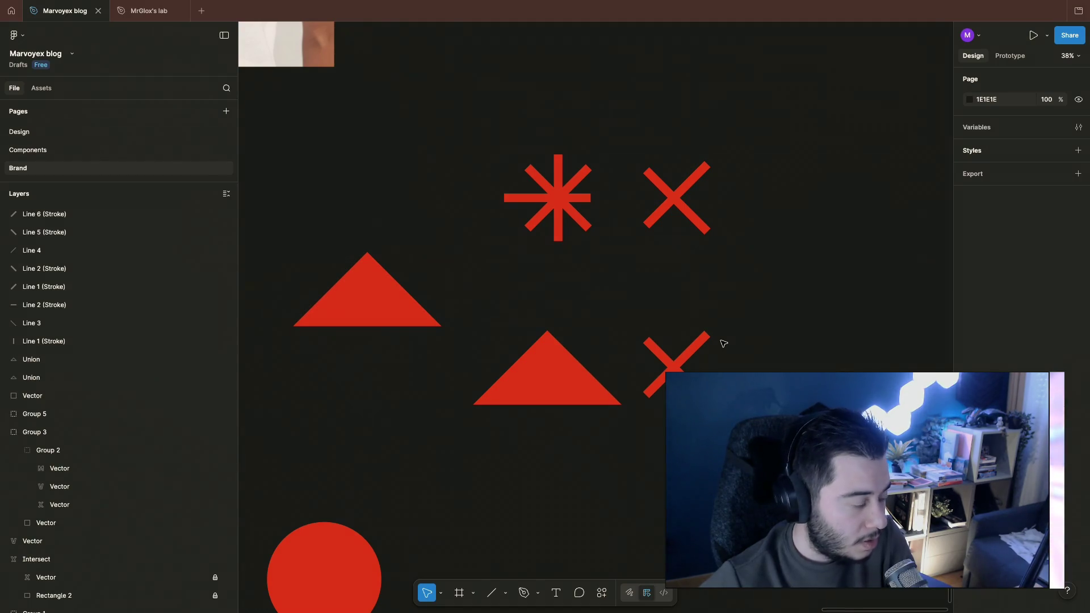
# Step: Merge the copied X's two strokes into one union shape and enlarge it
pyautogui.moveTo(725, 315); pyautogui.dragTo(647, 408)
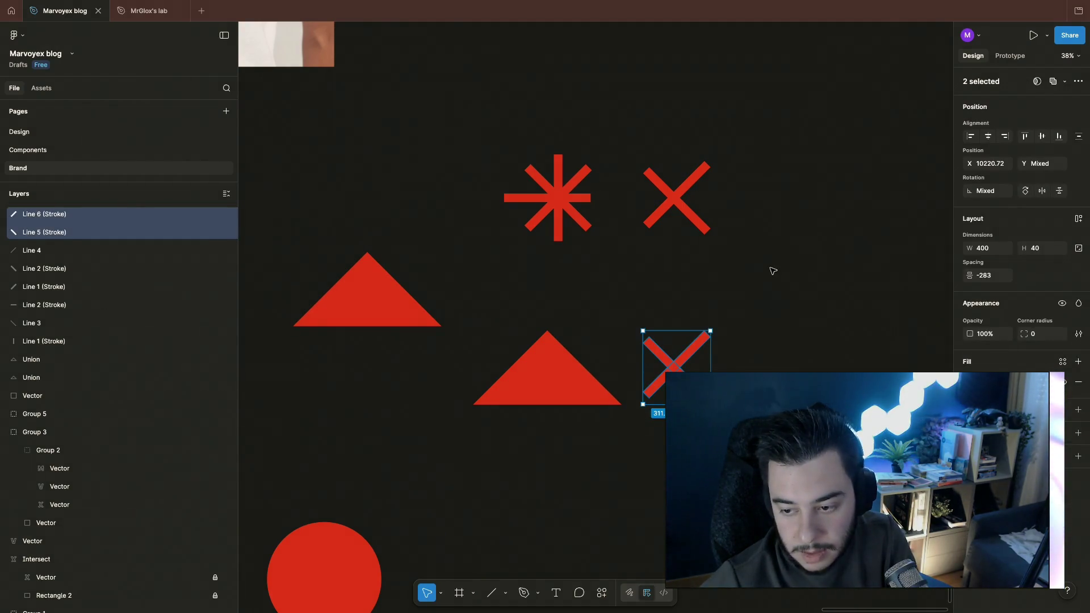
pyautogui.hotkey('ctrl', 'e')
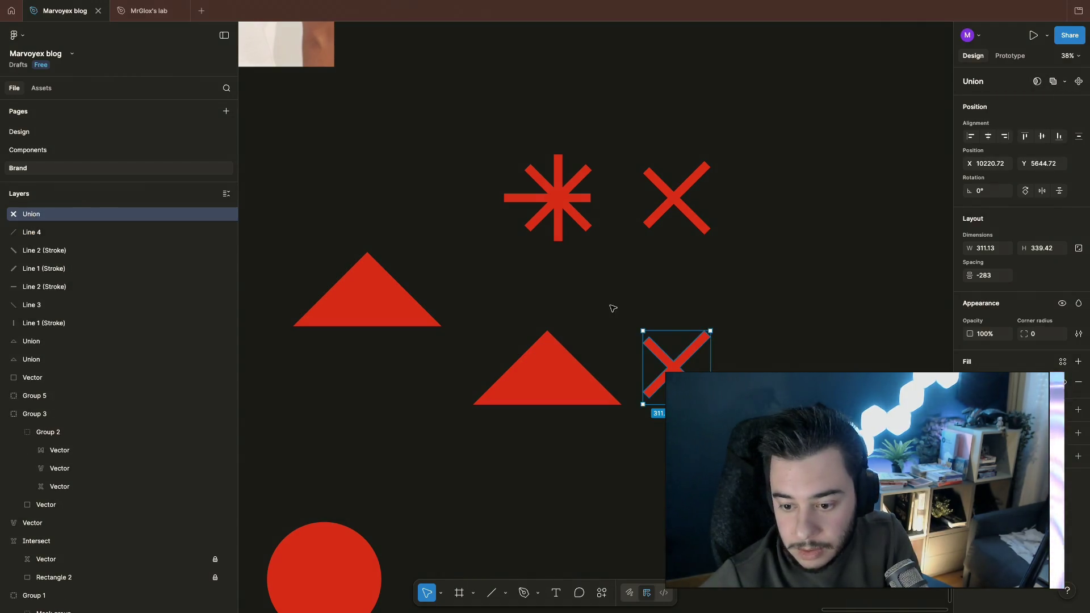
pyautogui.keyDown('shift'); pyautogui.click(547, 368); pyautogui.keyUp('shift')
pyautogui.click(758, 281)
pyautogui.click(685, 339)
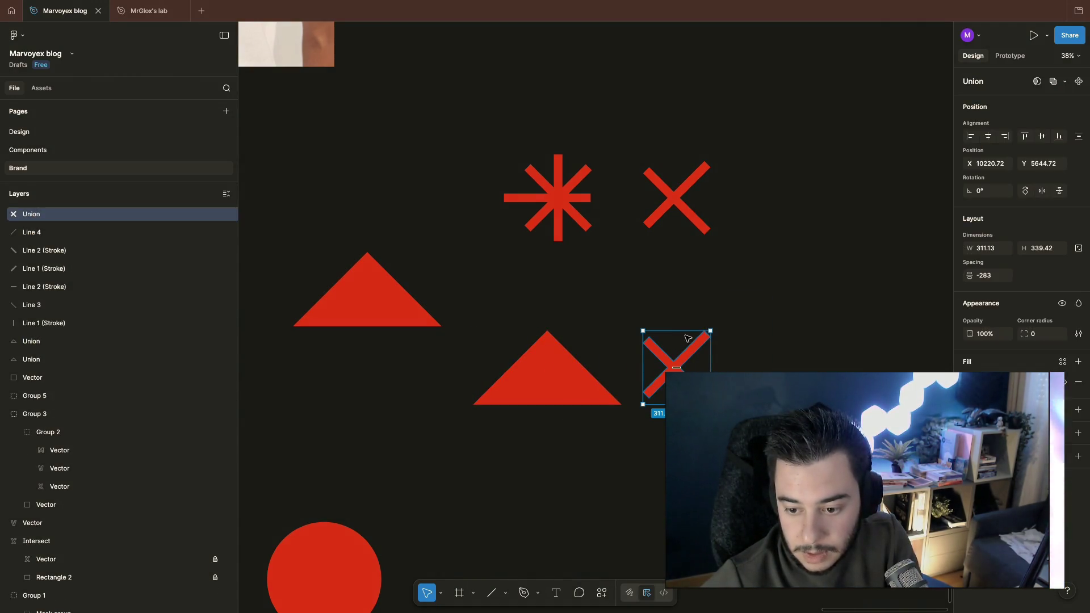
pyautogui.moveTo(710, 331); pyautogui.dragTo(749, 305)
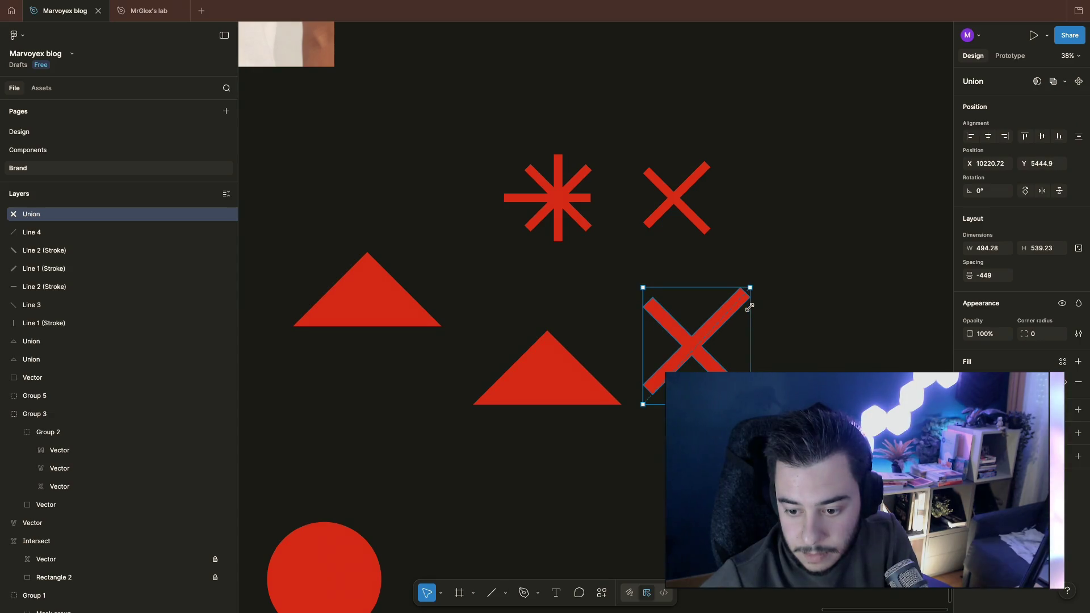
# Step: Move the X union onto the lower triangle and shrink it to fit
pyautogui.moveTo(694, 345); pyautogui.dragTo(554, 371)
pyautogui.moveTo(608, 326); pyautogui.dragTo(591, 346)
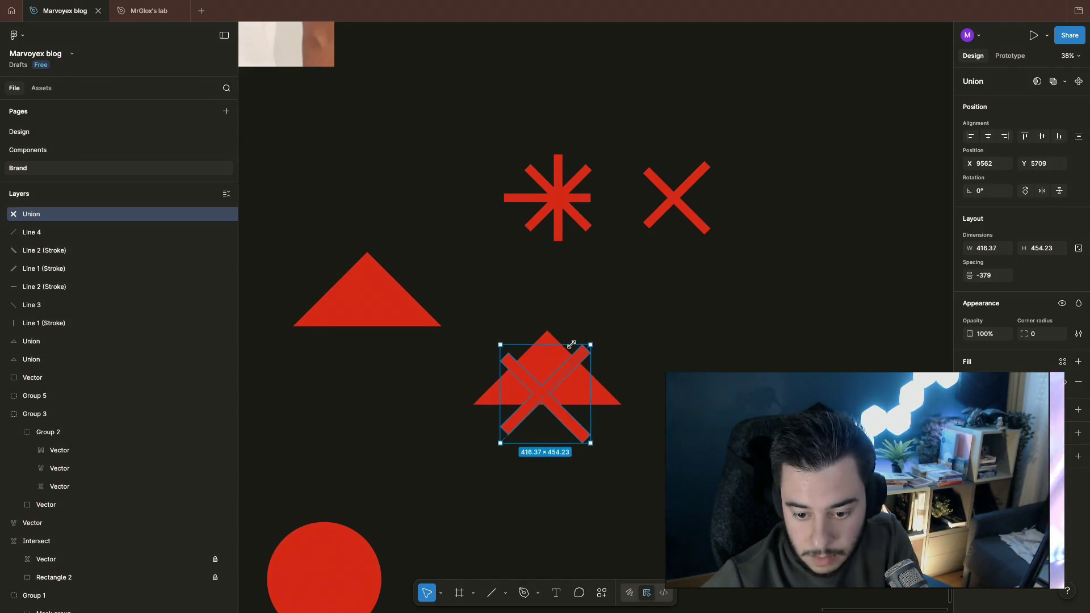
pyautogui.moveTo(552, 388); pyautogui.dragTo(558, 391)
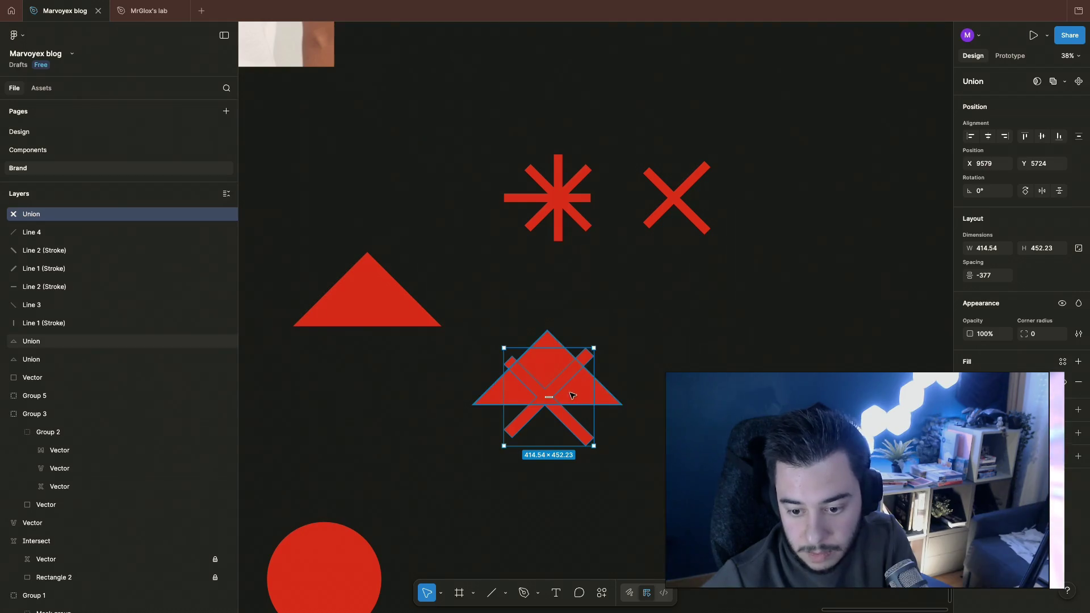
# Step: Nudge the X left and up with the arrow keys to centre it over the triangle
pyautogui.press('Left')
pyautogui.hotkey('shift', 'Left')
pyautogui.hotkey('shift', 'Left')
pyautogui.press('Left')
pyautogui.press('Left')
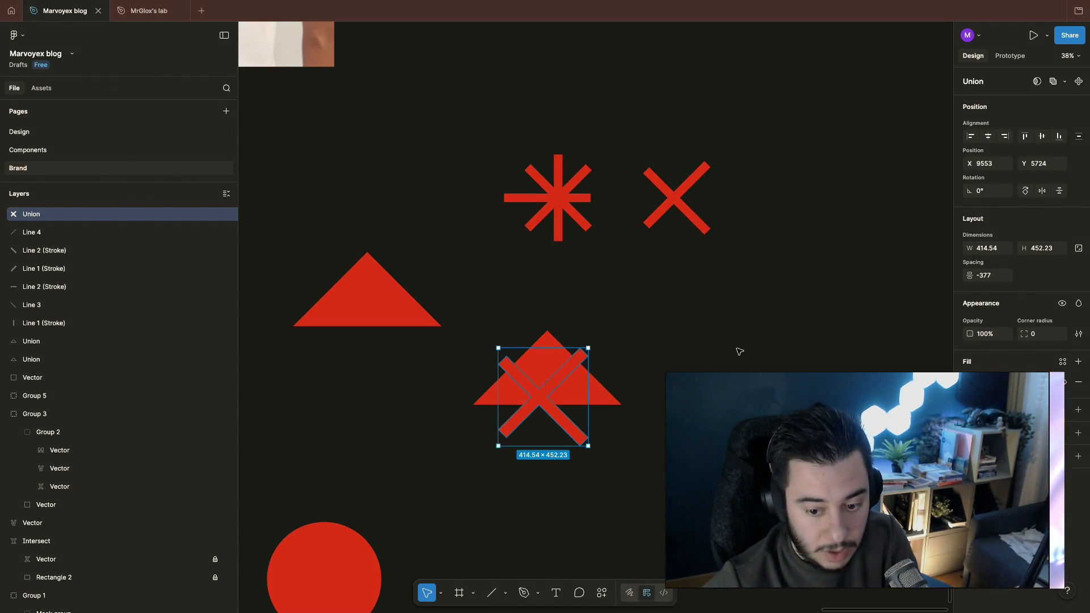
pyautogui.hotkey('shift', 'Up')
pyautogui.hotkey('shift', 'Up')
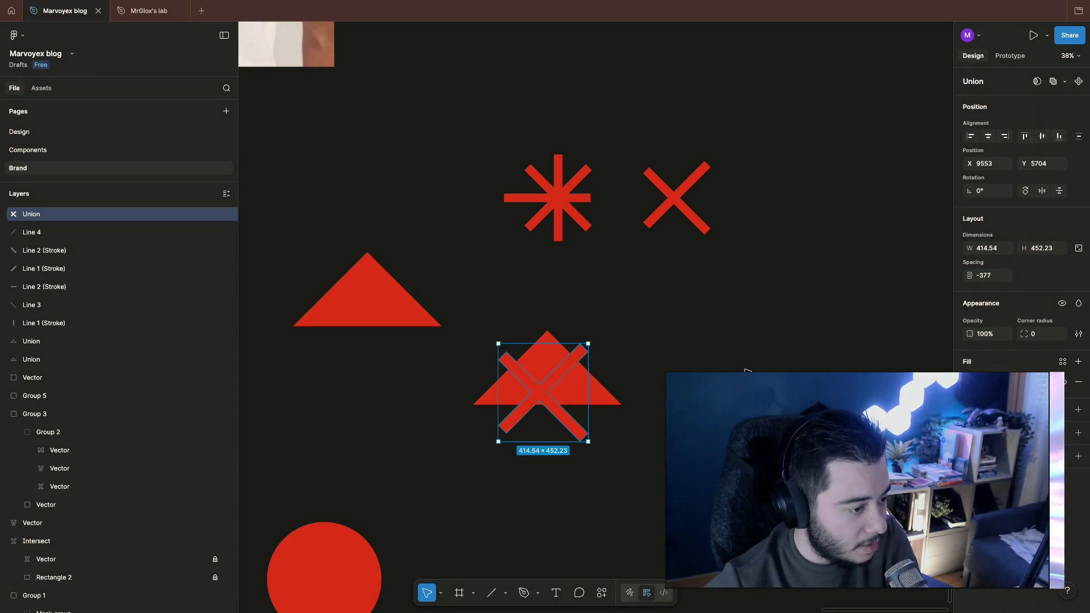
pyautogui.hotkey('shift', 'Up')
pyautogui.hotkey('shift', 'Up')
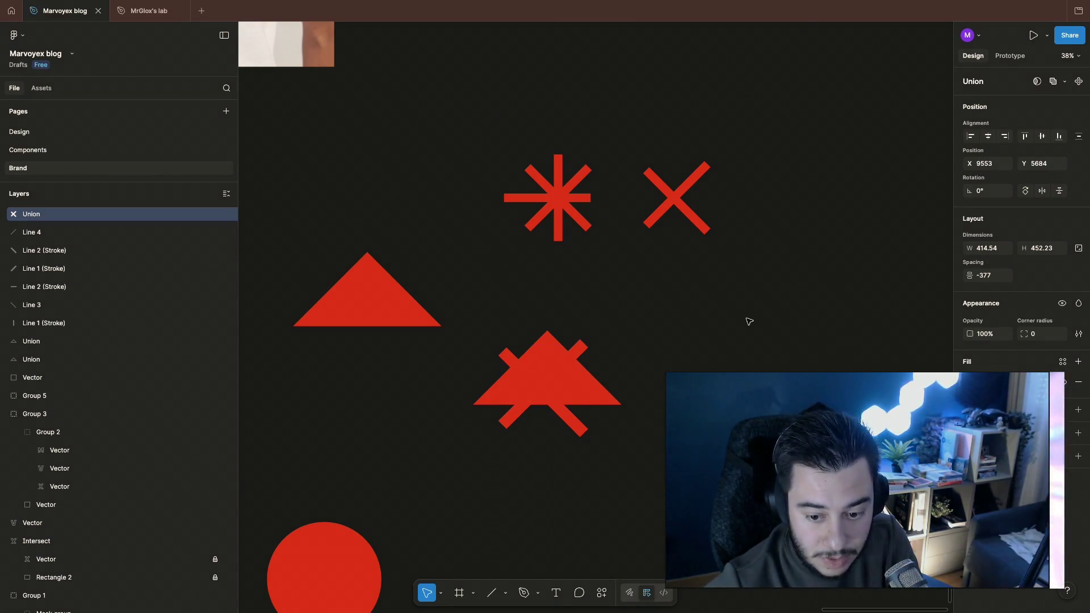
pyautogui.click(1065, 81)
pyautogui.press('Escape')
pyautogui.click(822, 298)
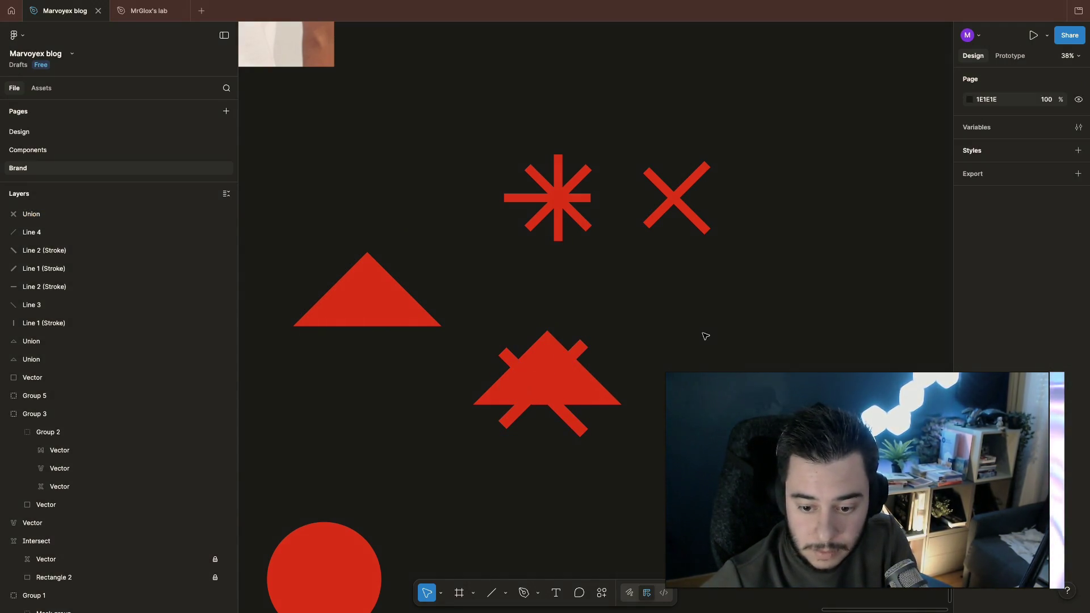
# Step: Subtract the X from the lower triangle to make a mountain mark and copy it to the right
pyautogui.keyDown('shift'); pyautogui.click(528, 383); pyautogui.keyUp('shift')
pyautogui.click(1065, 81)
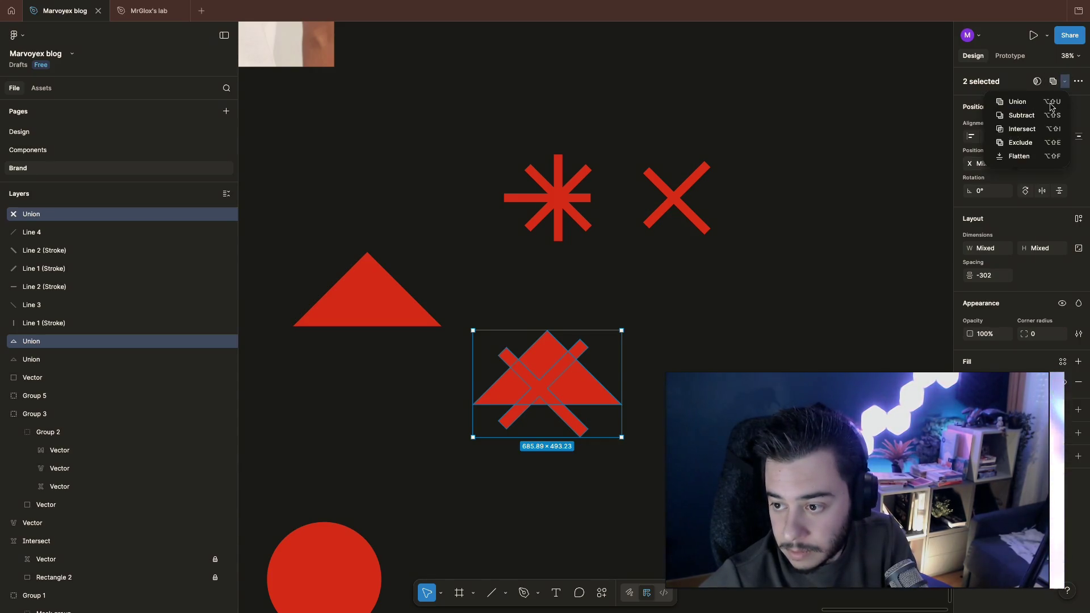
pyautogui.click(1022, 115)
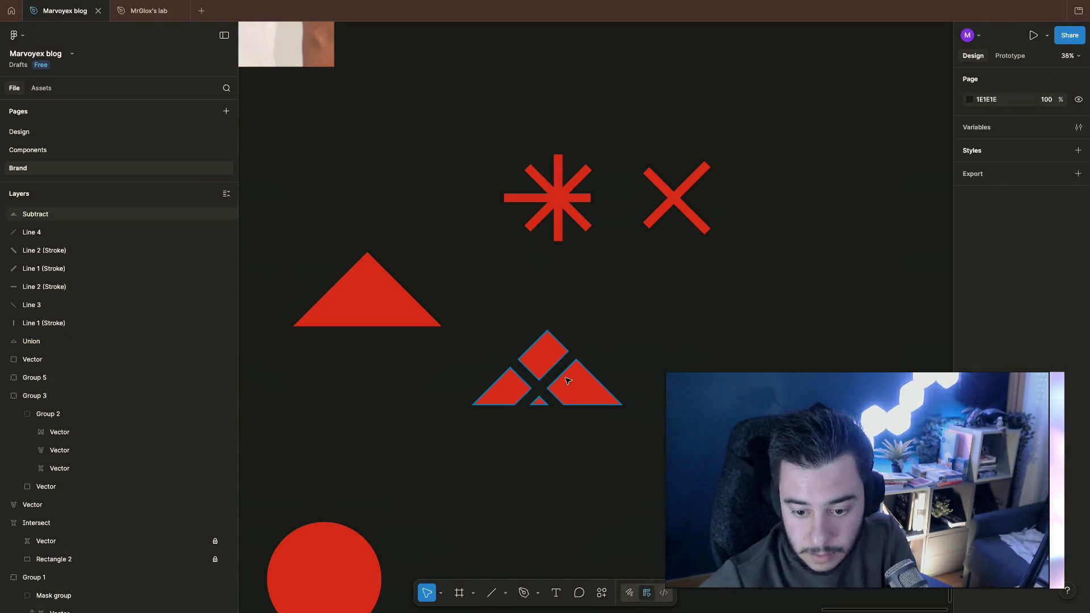
pyautogui.keyDown('alt'); pyautogui.moveTo(588, 383); pyautogui.dragTo(834, 358); pyautogui.keyUp('alt')
pyautogui.click(798, 323)
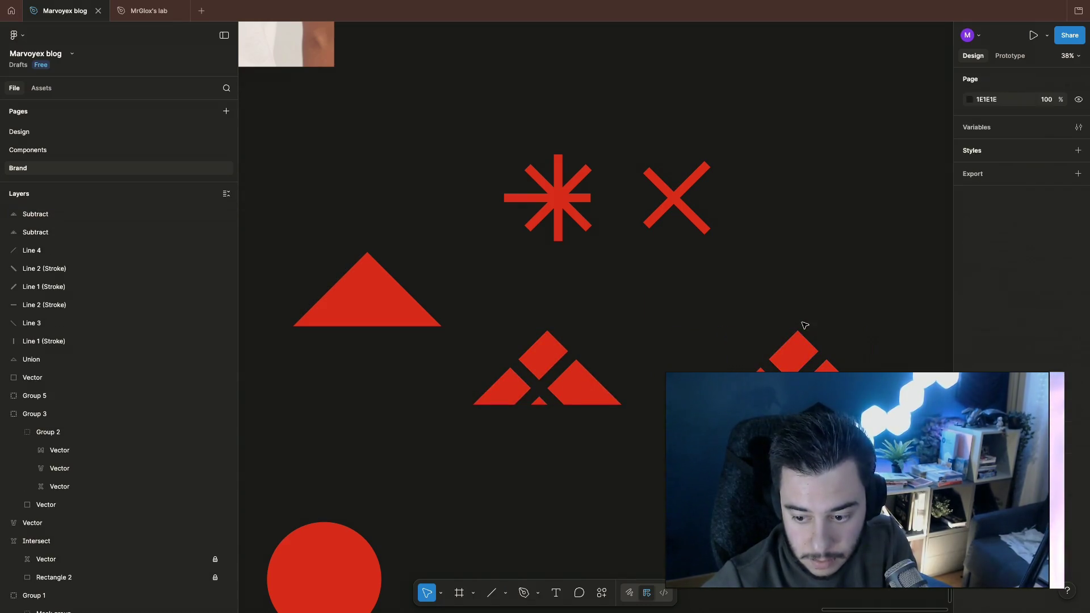
pyautogui.scroll(-1, 790, 341)
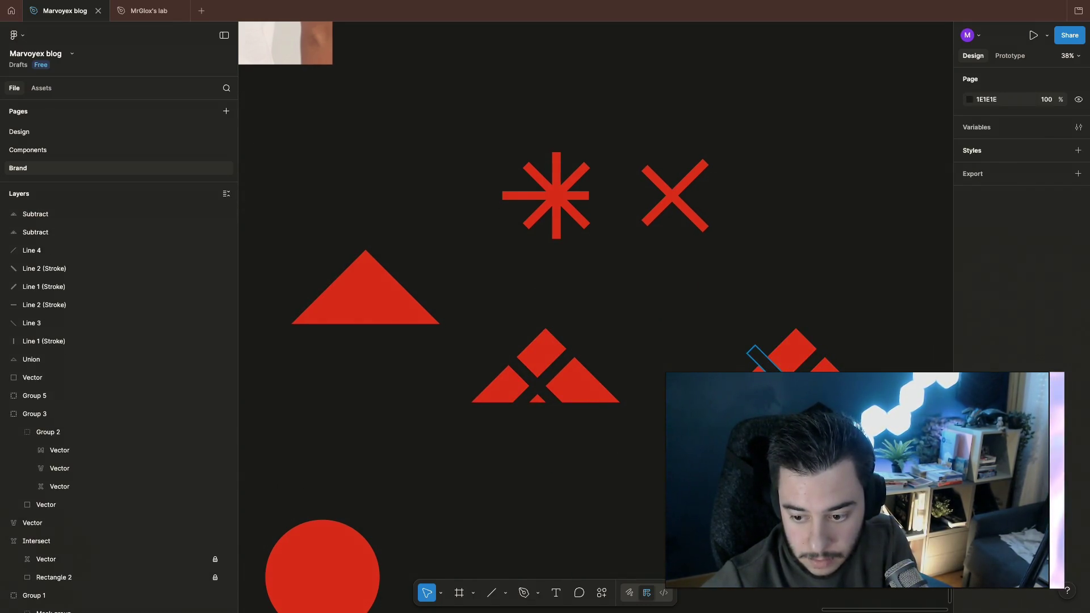
# Step: Shift the copied mark's two cut lines to the left
pyautogui.keyDown('ctrl'); pyautogui.click(758, 355); pyautogui.keyUp('ctrl')
pyautogui.keyDown('ctrl'); pyautogui.keyDown('shift'); pyautogui.click(818, 362); pyautogui.keyUp('shift'); pyautogui.keyUp('ctrl')
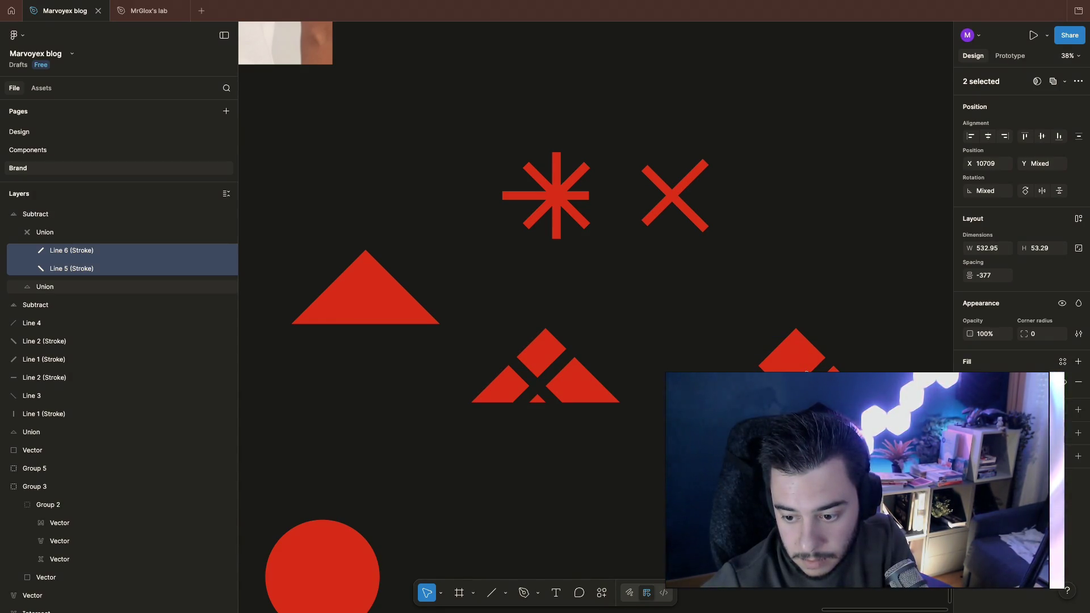
pyautogui.hotkey('shift', 'Left')
pyautogui.hotkey('shift', 'Left')
pyautogui.hotkey('shift', 'Left')
pyautogui.hotkey('shift', 'Left')
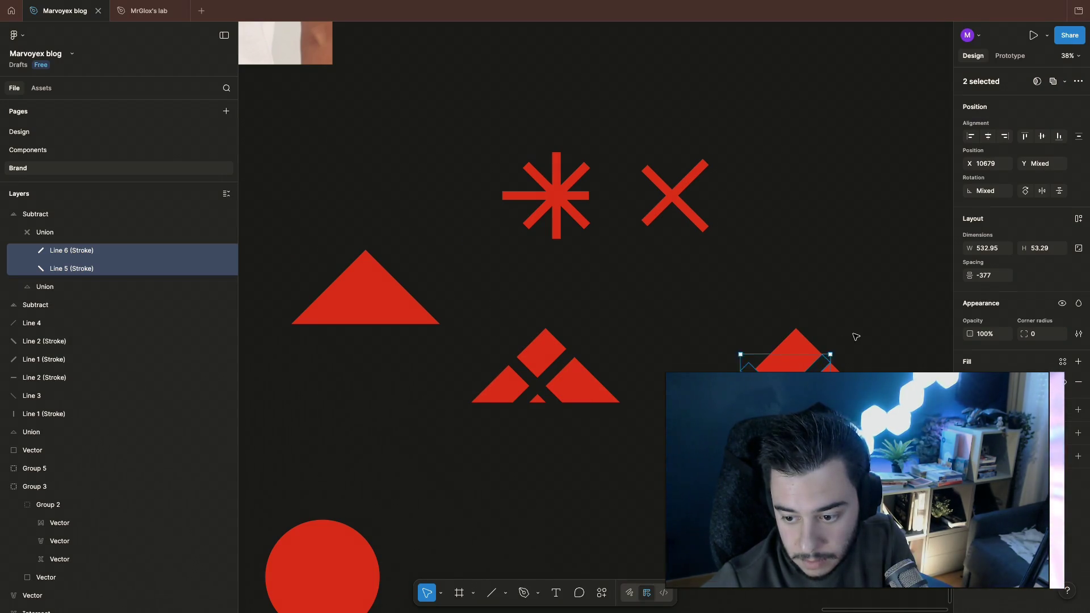
pyautogui.click(854, 336)
pyautogui.scroll(3, 886, 341)
pyautogui.scroll(-2, 886, 341)
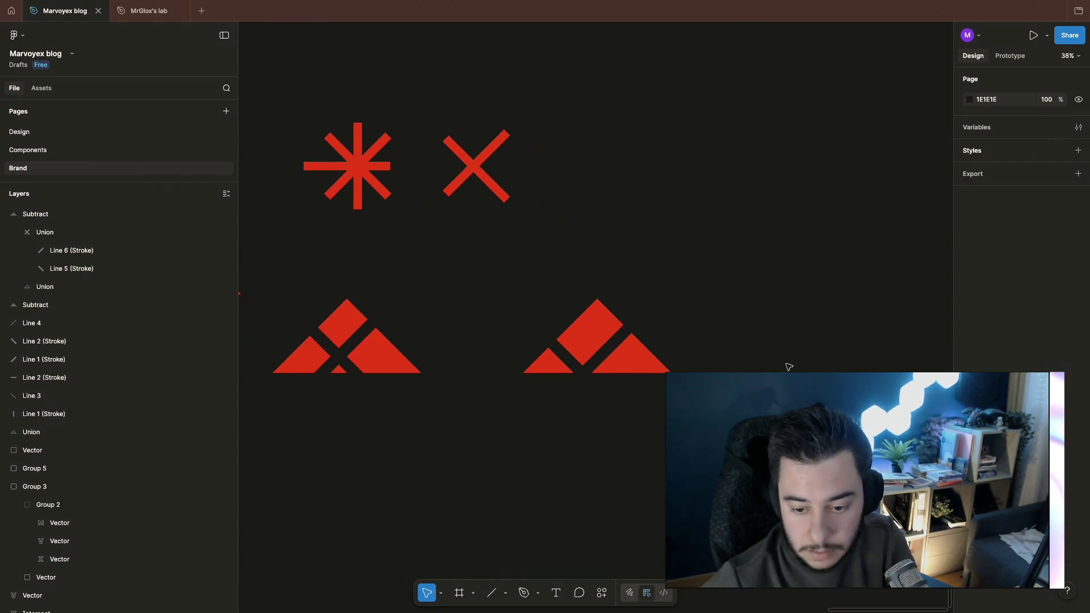
# Step: Select the two cut lines inside the left mountain mark, then deselect
pyautogui.click(410, 364)
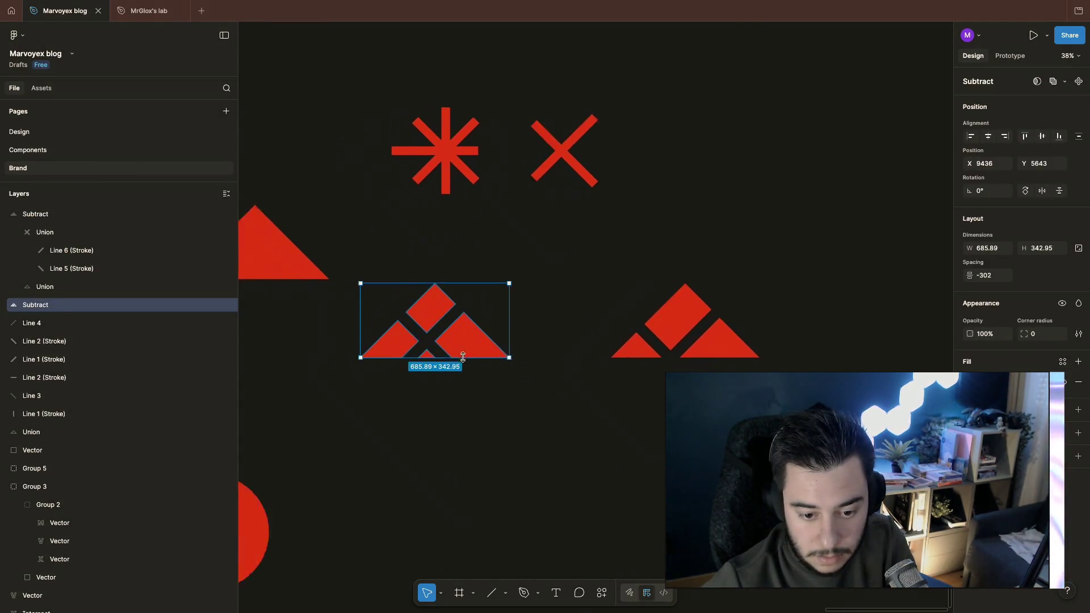
pyautogui.hscroll(-3, 410, 363)
pyautogui.click(536, 434)
pyautogui.doubleClick(554, 345)
pyautogui.keyDown('shift'); pyautogui.click(553, 346); pyautogui.keyUp('shift')
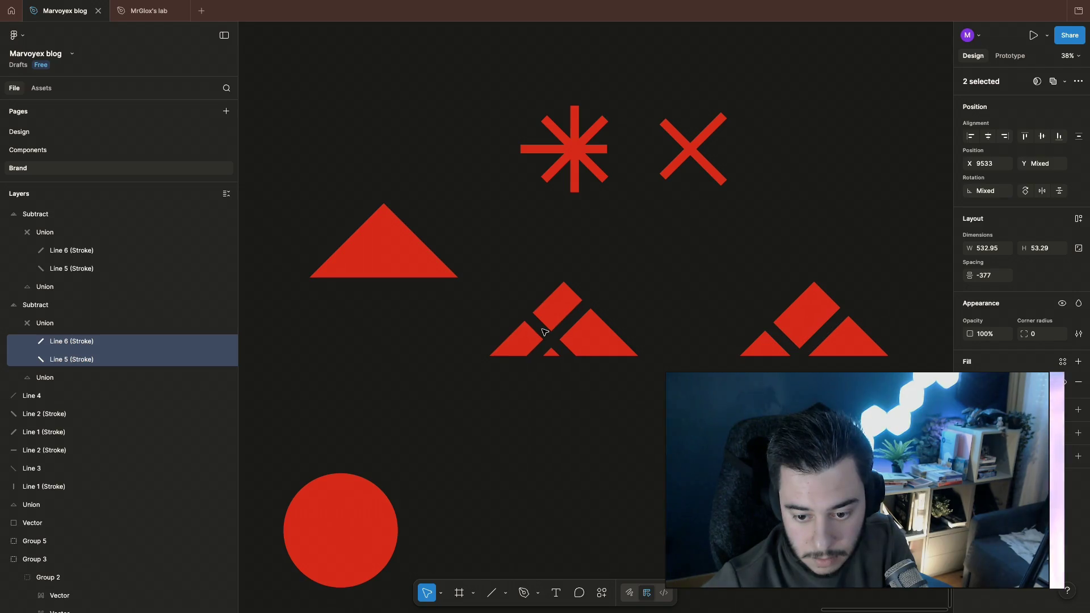
pyautogui.click(724, 282)
pyautogui.scroll(3, 724, 281)
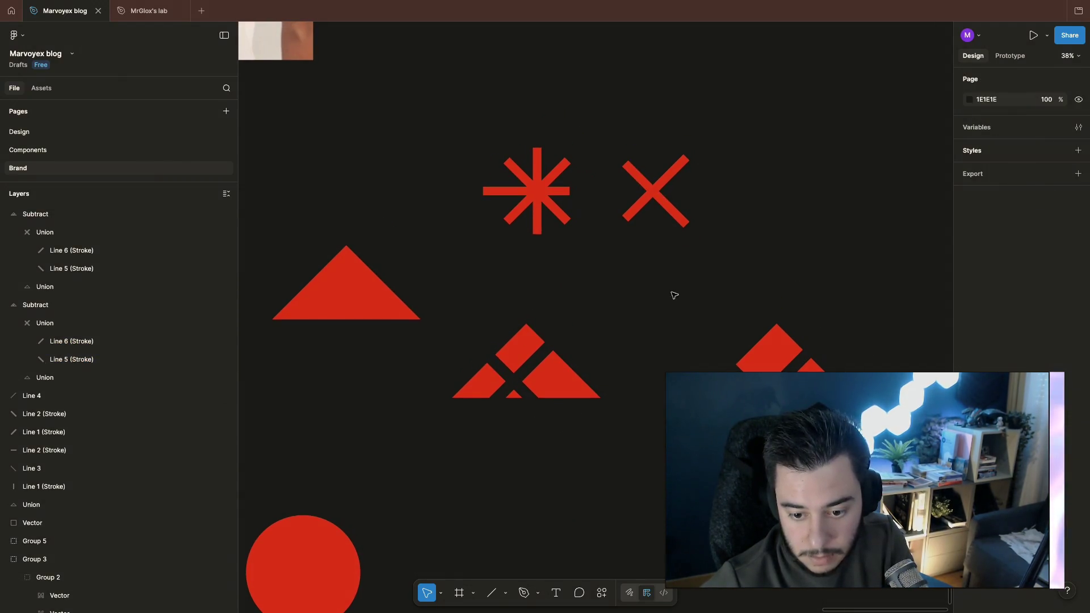
pyautogui.scroll(2, 657, 281)
# Step: Duplicate the asterisk's four lines to the right of the X
pyautogui.moveTo(364, 122); pyautogui.dragTo(511, 335)
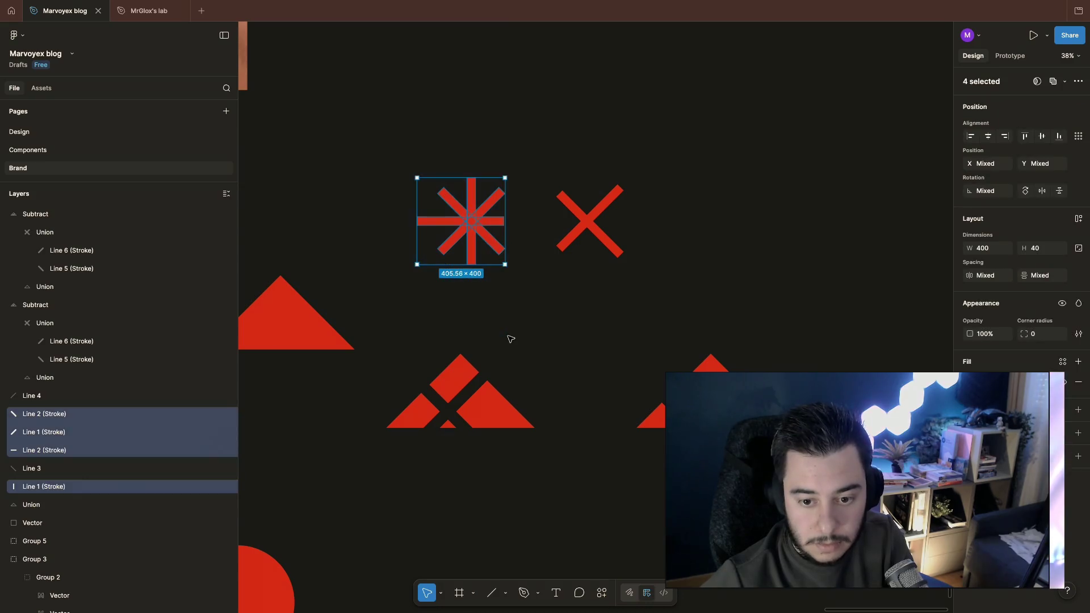
pyautogui.keyDown('alt'); pyautogui.moveTo(455, 221); pyautogui.dragTo(785, 220); pyautogui.keyUp('alt')
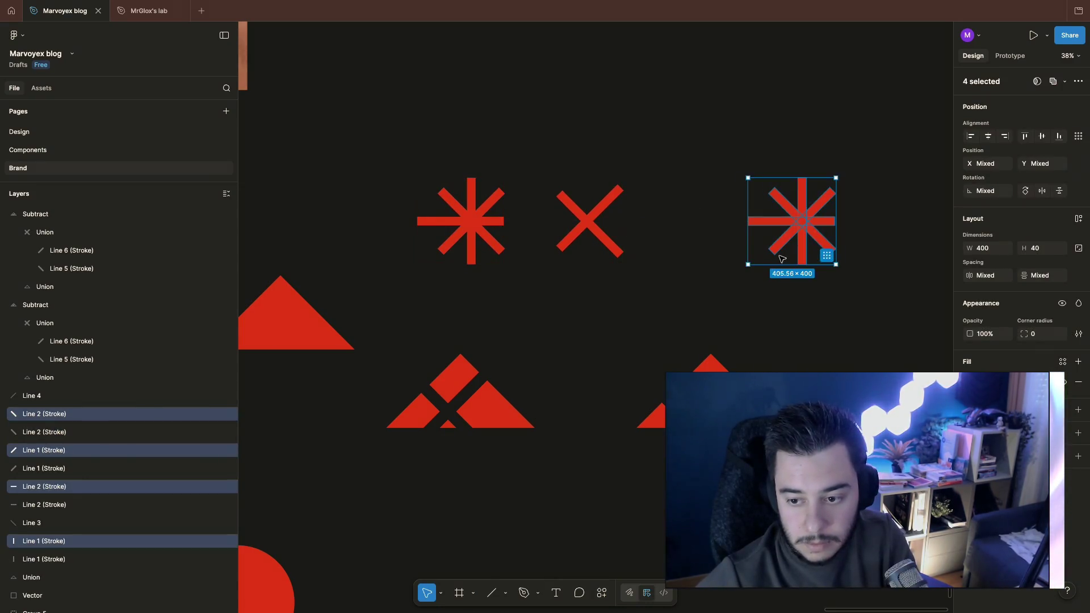
pyautogui.click(845, 335)
pyautogui.scroll(-3, 845, 335)
pyautogui.scroll(-3, 846, 335)
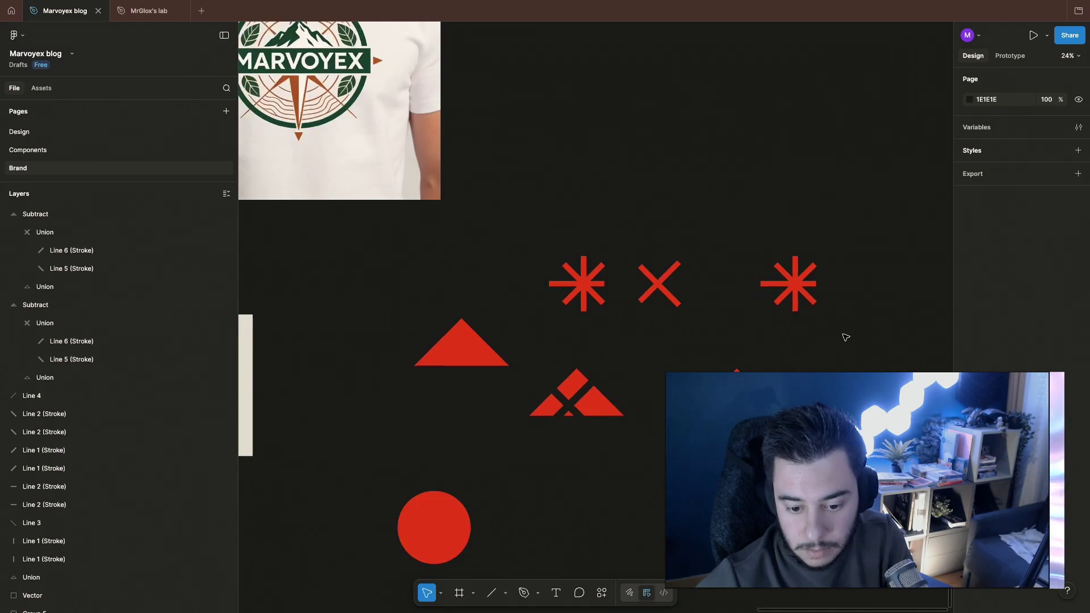
pyautogui.scroll(-2, 844, 336)
pyautogui.scroll(-3, 597, 340)
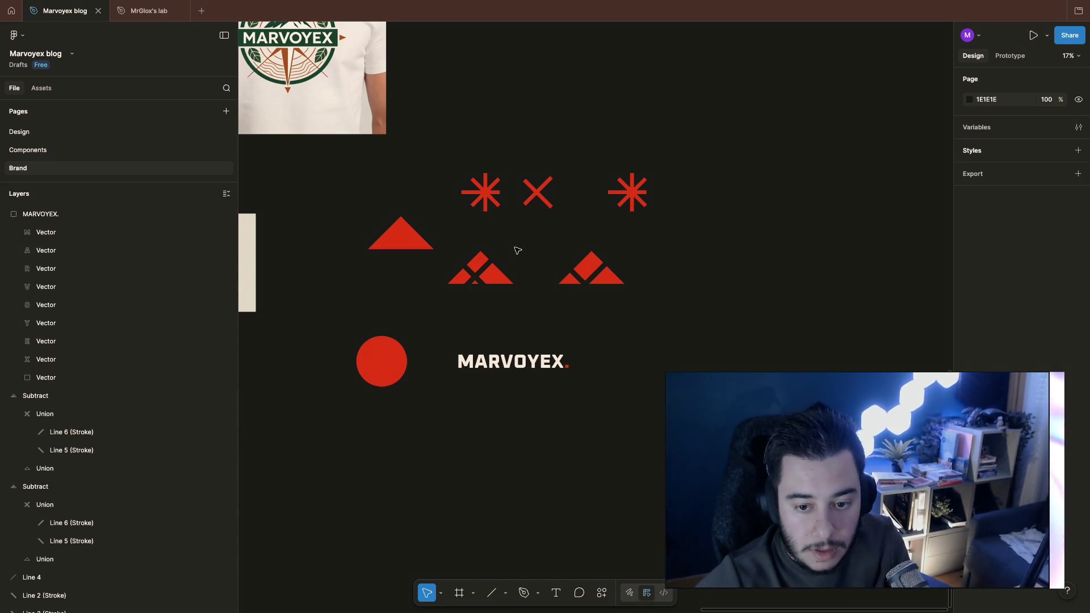
pyautogui.scroll(1, 519, 247)
pyautogui.scroll(5, 655, 214)
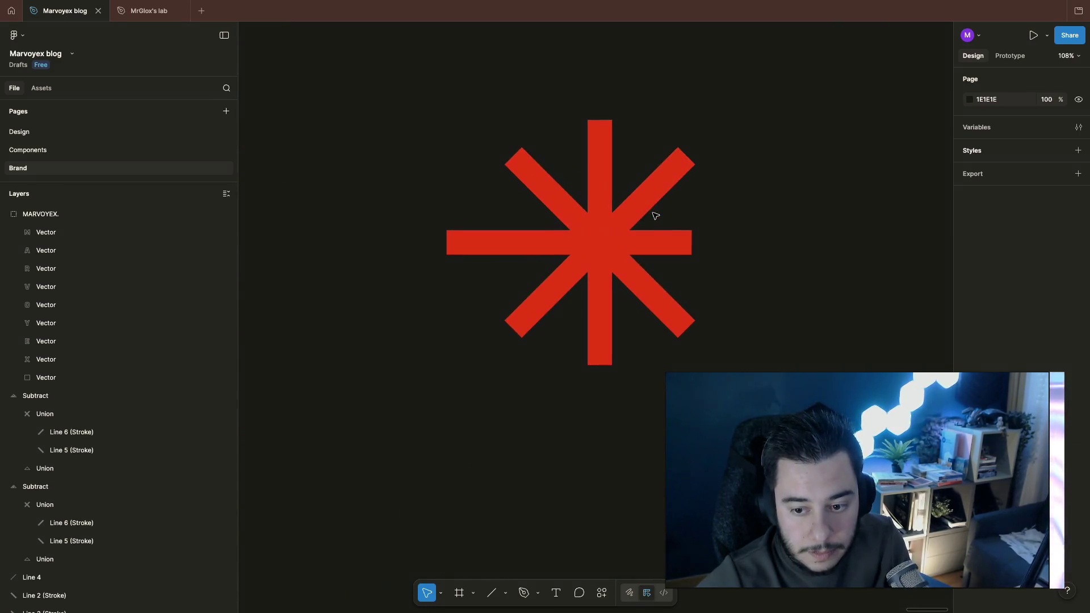
pyautogui.scroll(-4, 762, 358)
pyautogui.hscroll(2, 764, 360)
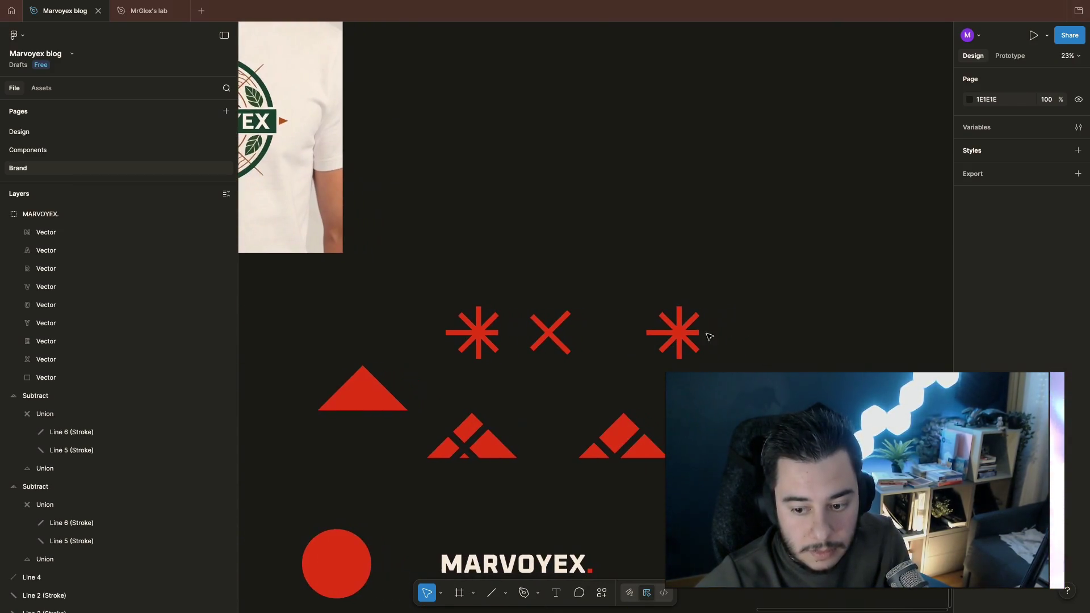
# Step: Check the right mountain mark and glance at the browser reference before repositioning
pyautogui.click(648, 452)
pyautogui.click(647, 493)
pyautogui.scroll(-1, 648, 494)
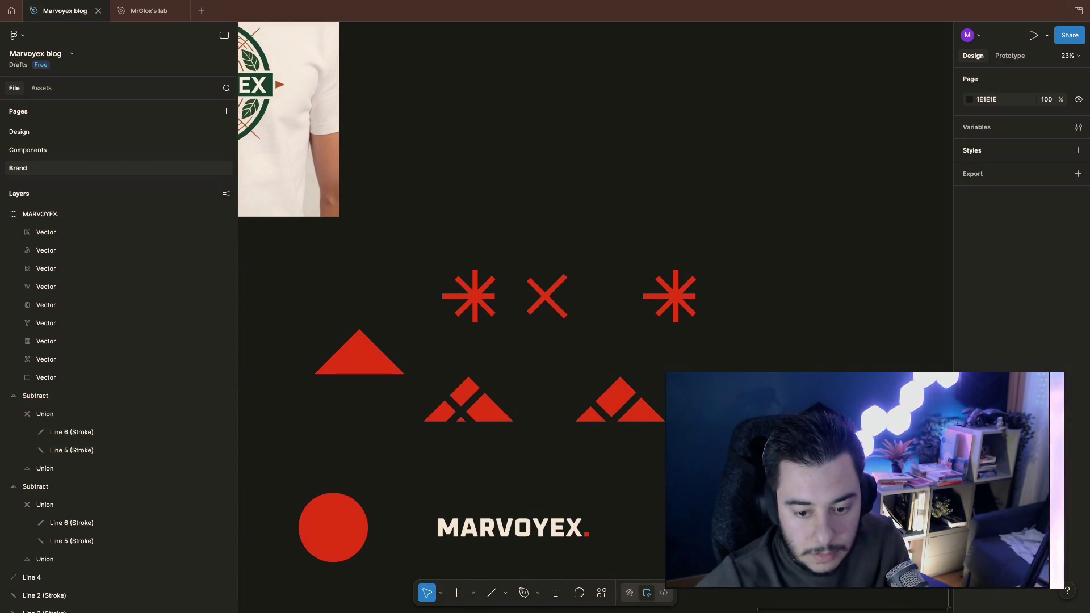
pyautogui.hotkey('alt', 'Tab')
pyautogui.hotkey('alt', 'Tab')
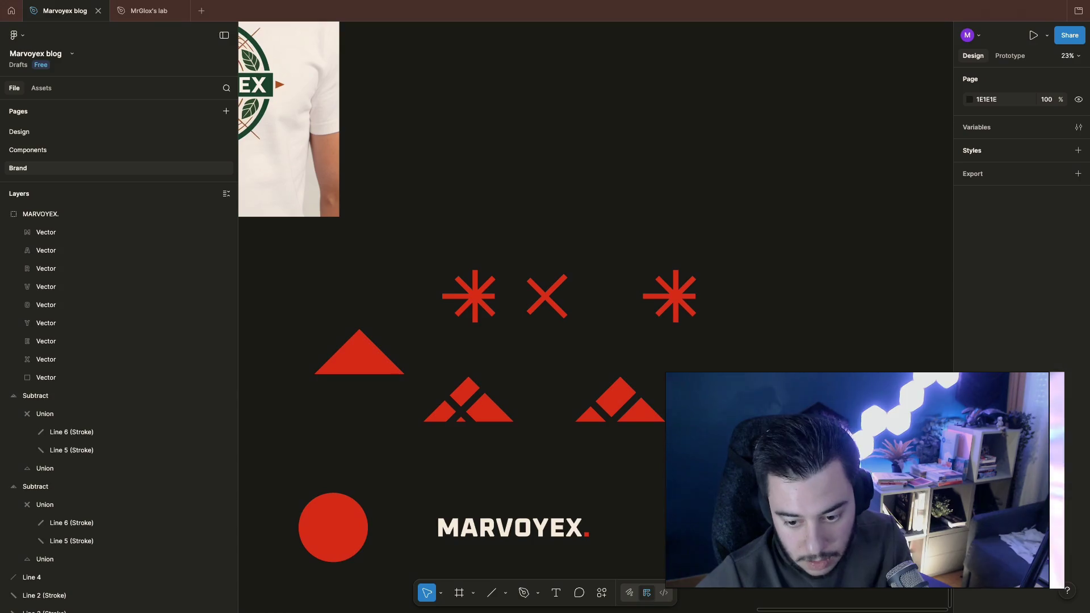
pyautogui.scroll(2, 528, 340)
# Step: Slide the MARVOYEX. wordmark left so it sits snugly beside the red circle
pyautogui.click(532, 487)
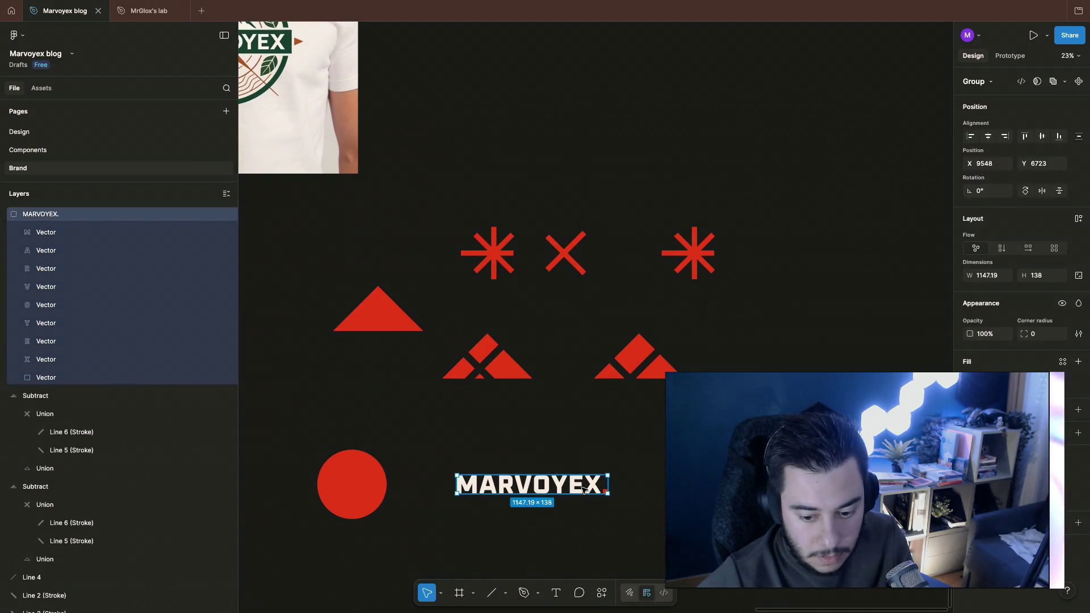
pyautogui.moveTo(533, 487); pyautogui.dragTo(473, 487)
pyautogui.click(596, 442)
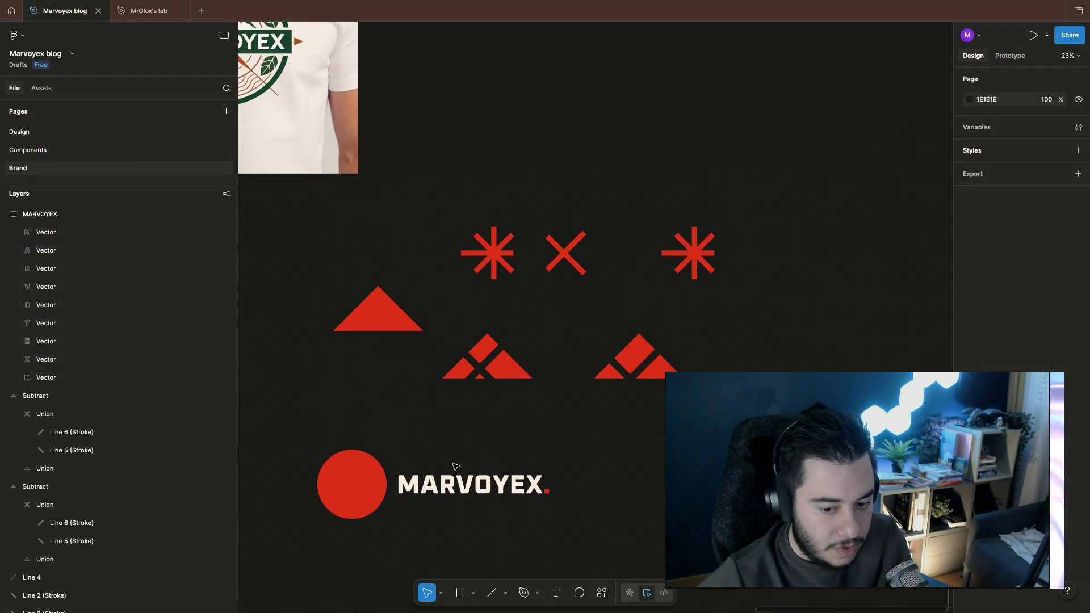
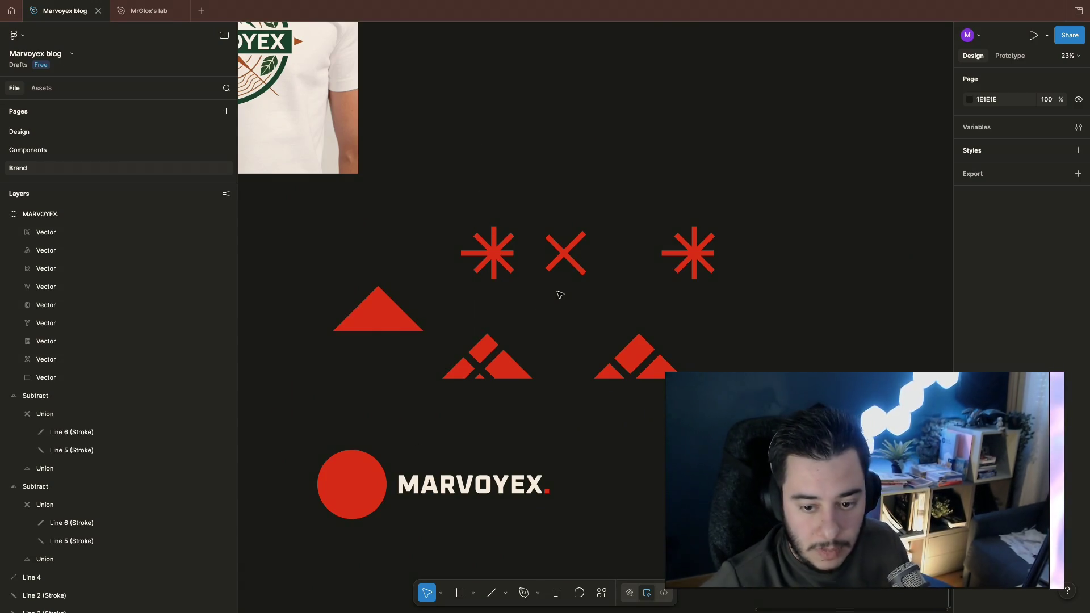
# Step: Restore the accidentally deleted horizontal bar and stretch its left end out to about 525 px wide
pyautogui.click(495, 254)
pyautogui.moveTo(507, 255); pyautogui.dragTo(508, 255)
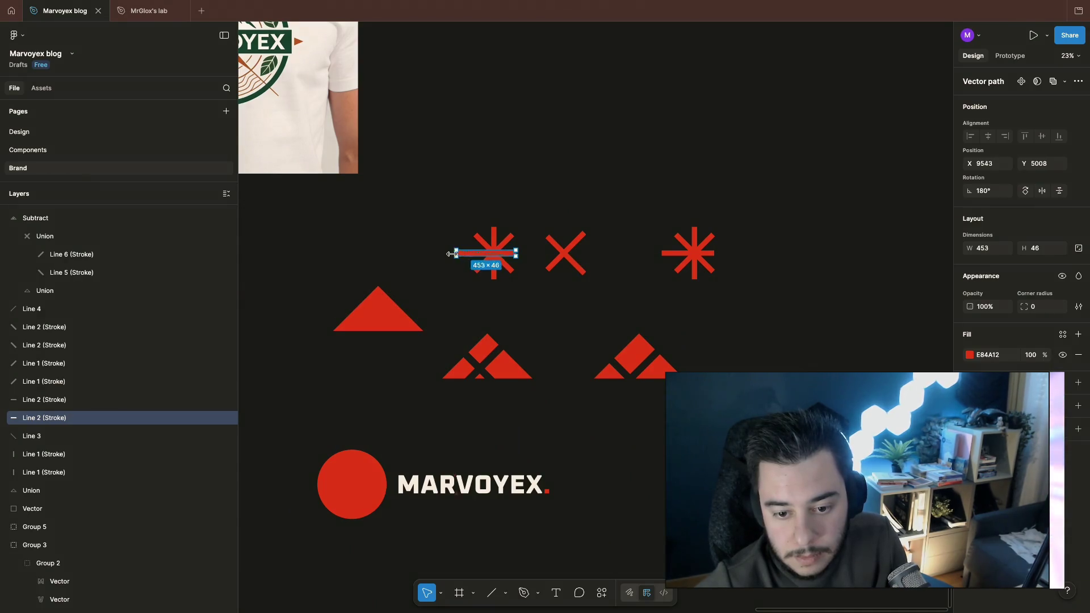
pyautogui.moveTo(459, 252); pyautogui.dragTo(460, 253)
pyautogui.press('Delete')
pyautogui.hotkey('ctrl', 'z')
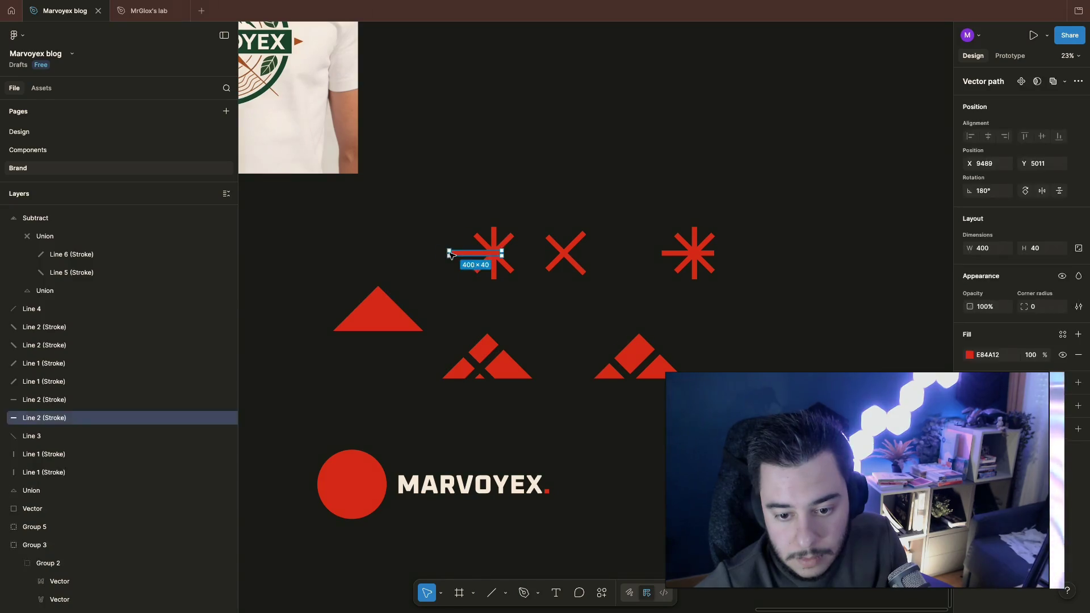
pyautogui.moveTo(460, 253); pyautogui.dragTo(445, 253)
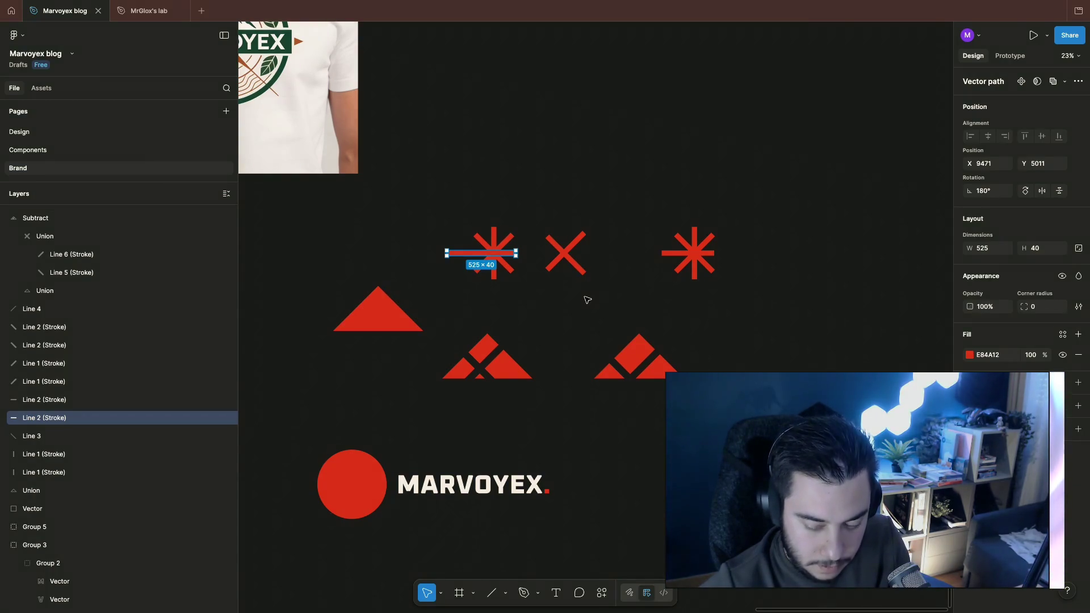
pyautogui.press('Escape')
pyautogui.scroll(1, 586, 299)
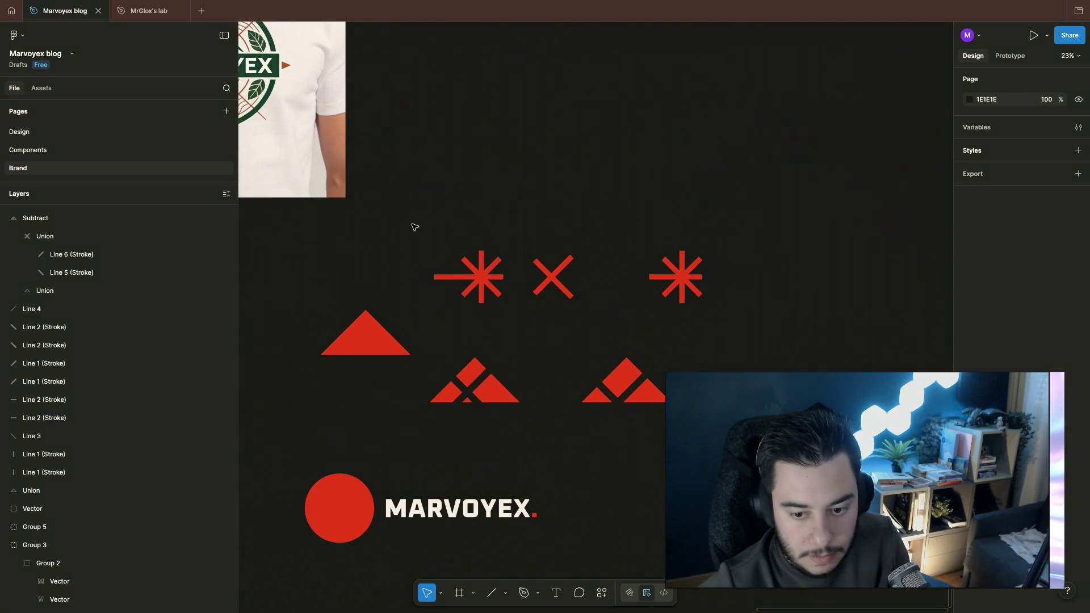
pyautogui.moveTo(413, 231); pyautogui.dragTo(492, 291)
pyautogui.click(553, 324)
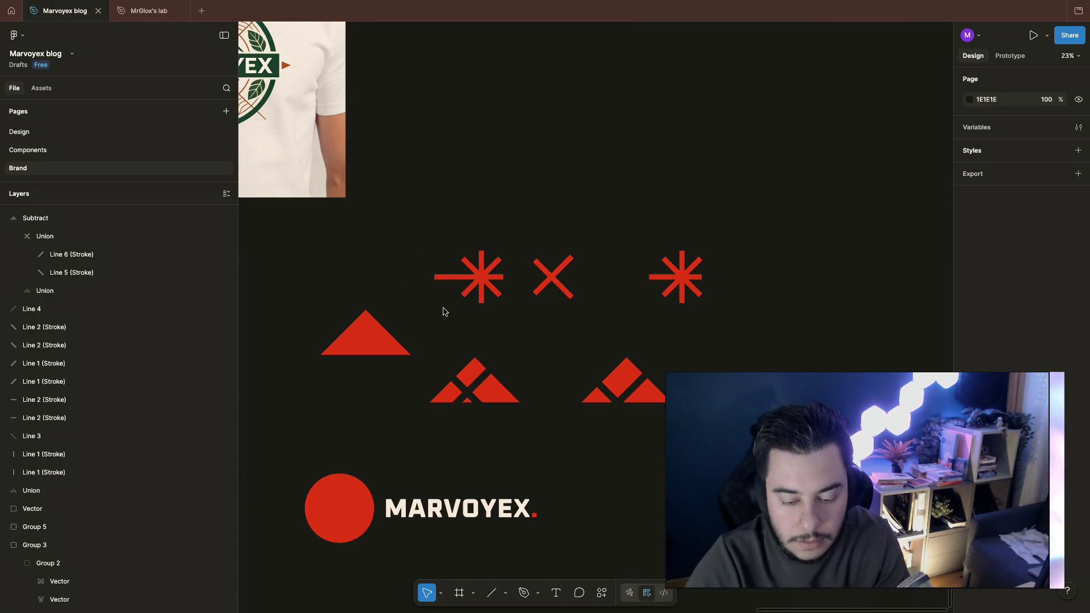
pyautogui.hscroll(1, 535, 343)
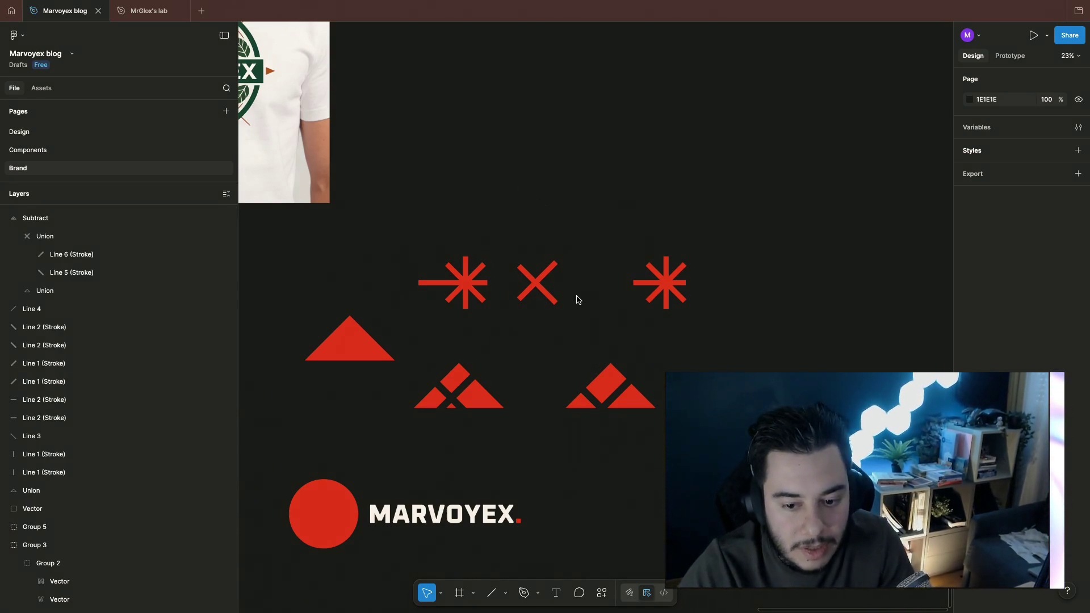
pyautogui.scroll(2, 506, 363)
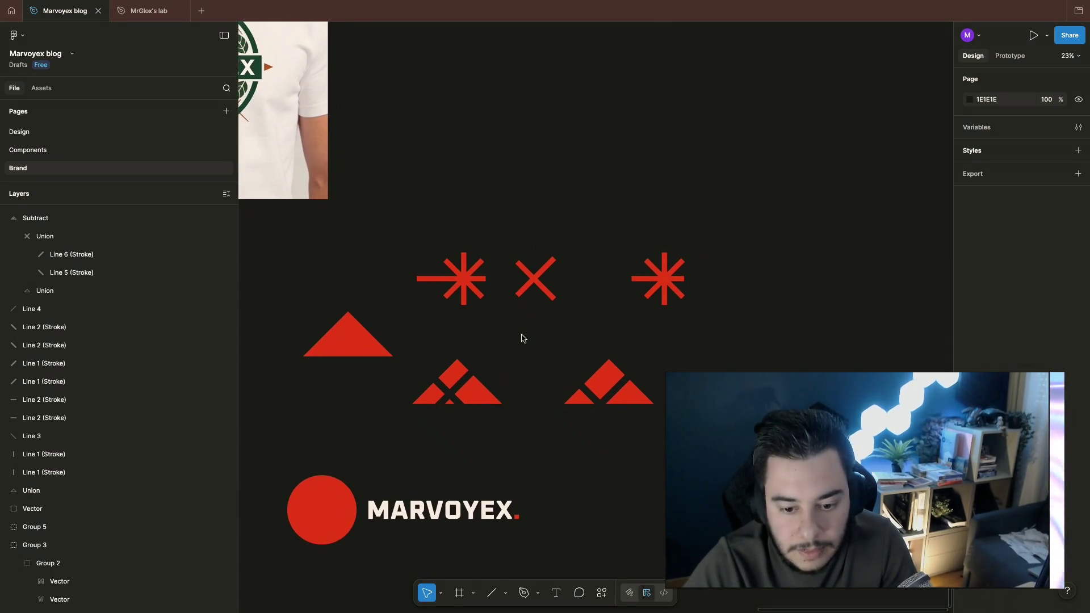
pyautogui.scroll(-2, 528, 340)
pyautogui.scroll(1, 548, 370)
# Step: Over-stretch the left starburst's horizontal bar toward the right starburst, then undo it
pyautogui.click(644, 351)
pyautogui.press('Escape')
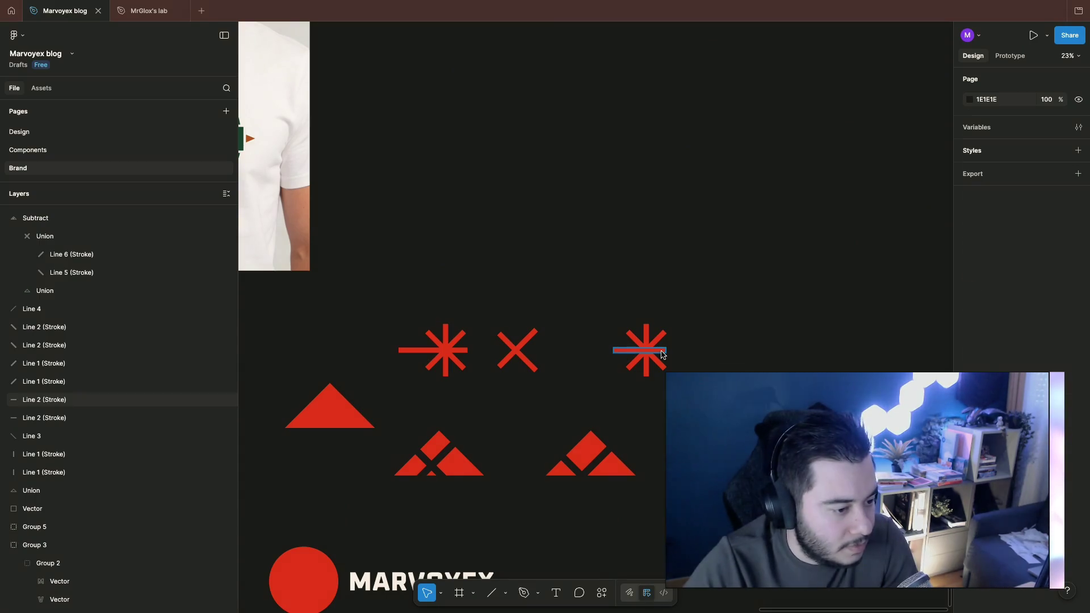
pyautogui.click(662, 353)
pyautogui.scroll(2, 672, 349)
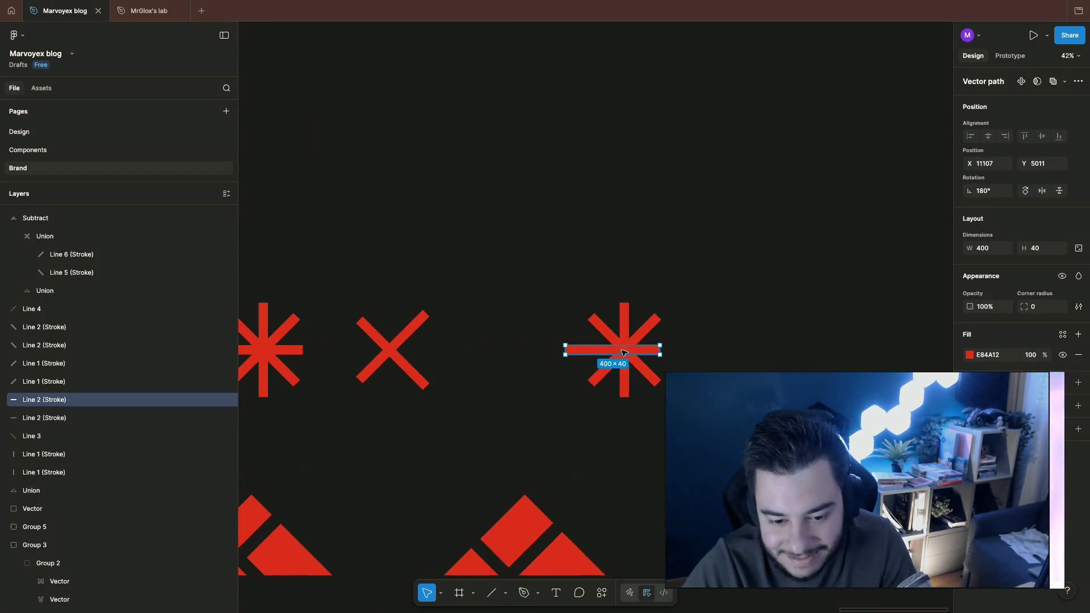
pyautogui.scroll(2, 597, 350)
pyautogui.click(540, 366)
pyautogui.moveTo(554, 356); pyautogui.dragTo(537, 357)
pyautogui.hotkey('ctrl', 'z')
pyautogui.click(626, 476)
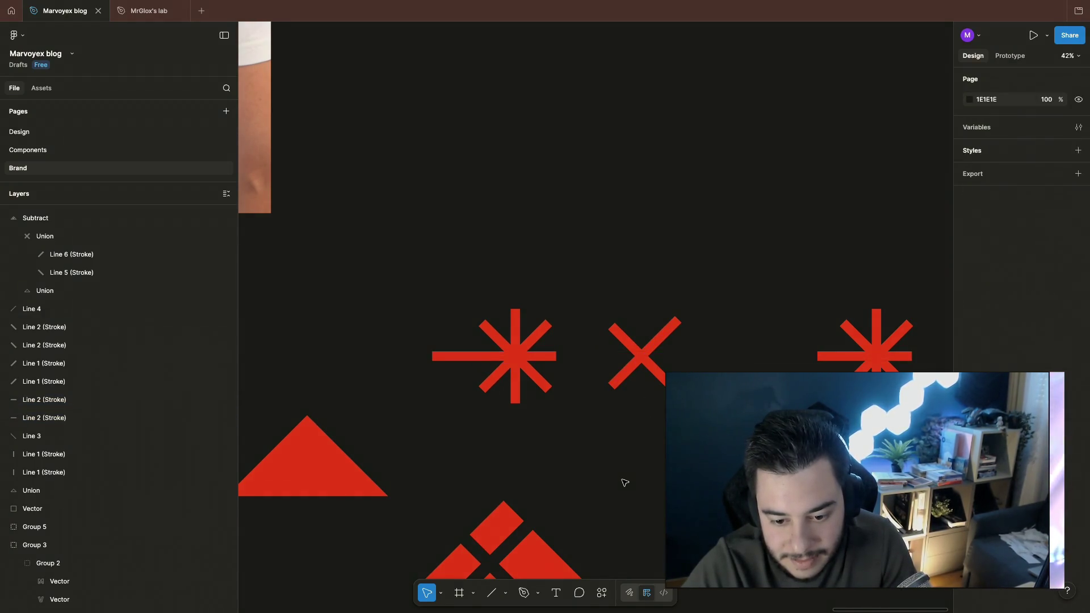
pyautogui.scroll(1, 627, 477)
# Step: Extend the bar's left end to about 588 px wide and marquee-select the starburst's four lines
pyautogui.click(475, 386)
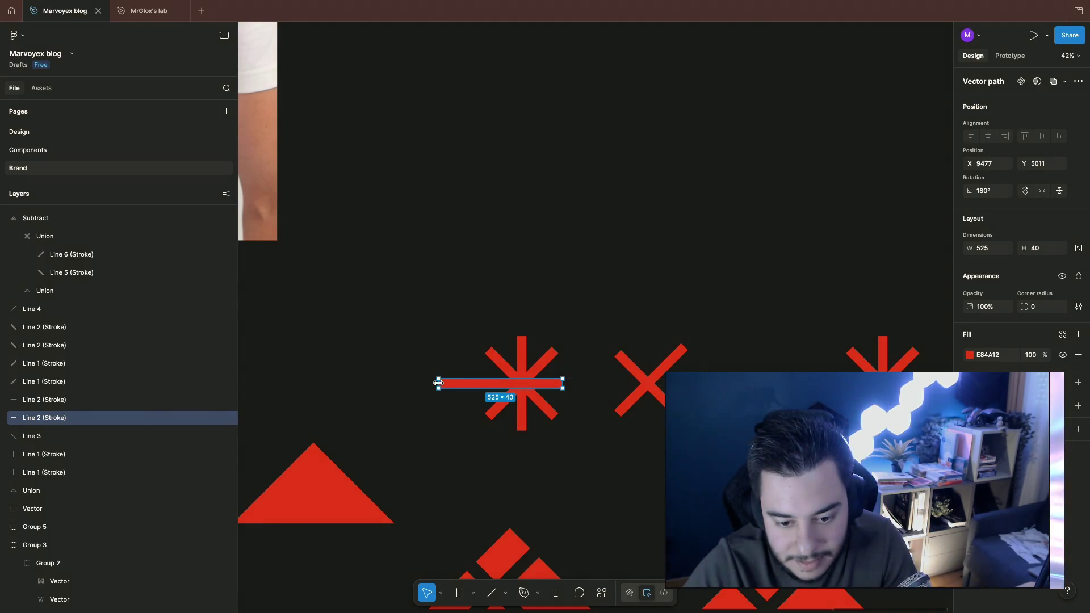
pyautogui.moveTo(438, 385); pyautogui.dragTo(423, 386)
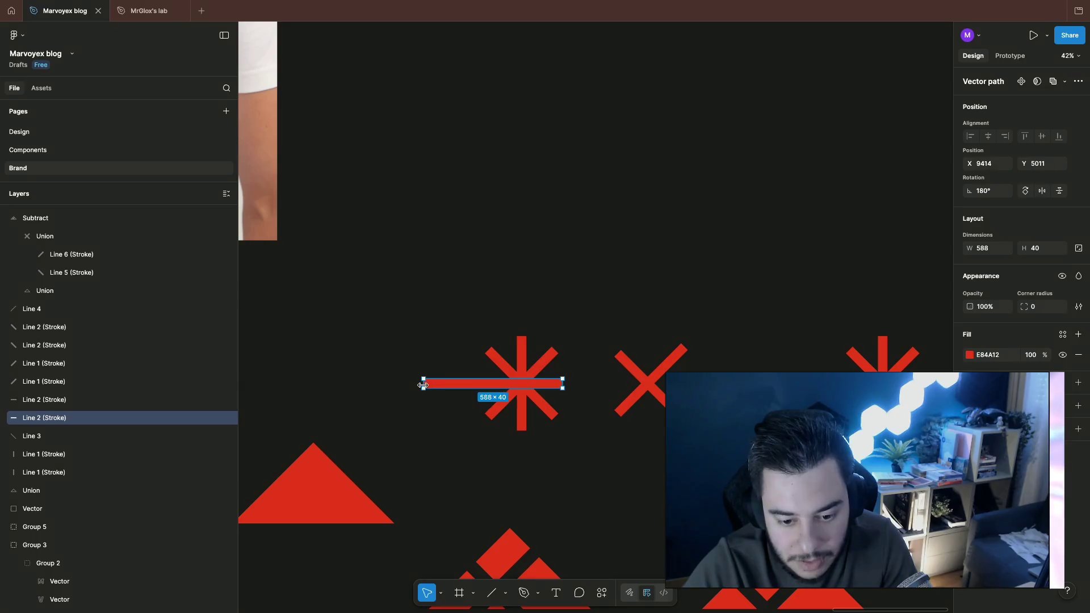
pyautogui.moveTo(583, 474)
pyautogui.mouseDown()
pyautogui.moveTo(392, 326)
pyautogui.moveTo(564, 438)
pyautogui.mouseUp()
pyautogui.click(495, 319)
pyautogui.moveTo(443, 315); pyautogui.dragTo(564, 439)
pyautogui.click(477, 255)
pyautogui.scroll(3, 478, 341)
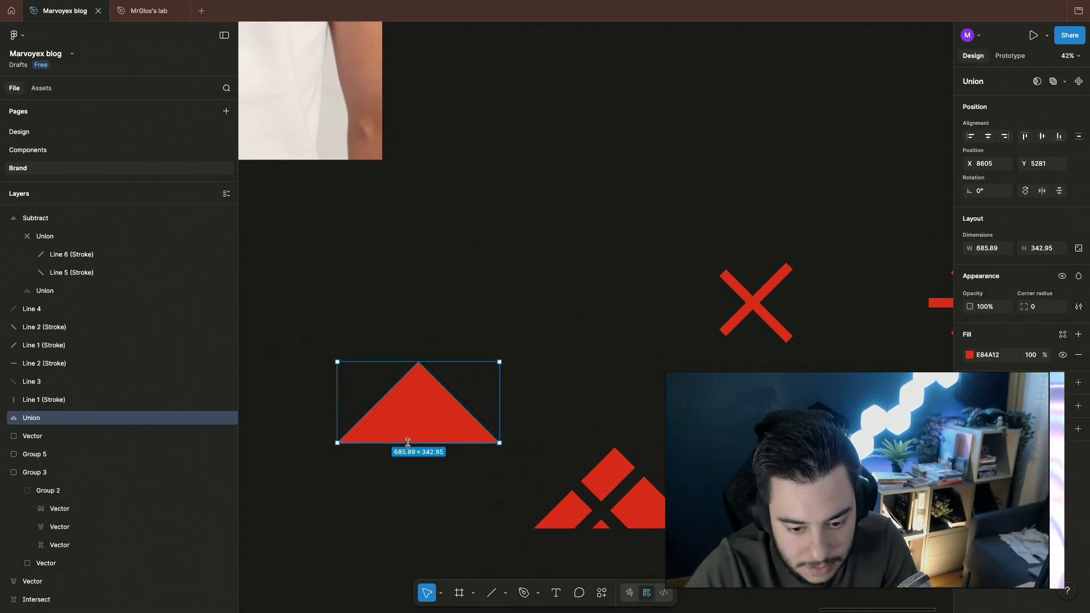
# Step: Group the four starburst lines and centre the group over the red triangle's apex
pyautogui.click(605, 316)
pyautogui.hotkey('ctrl', 'g')
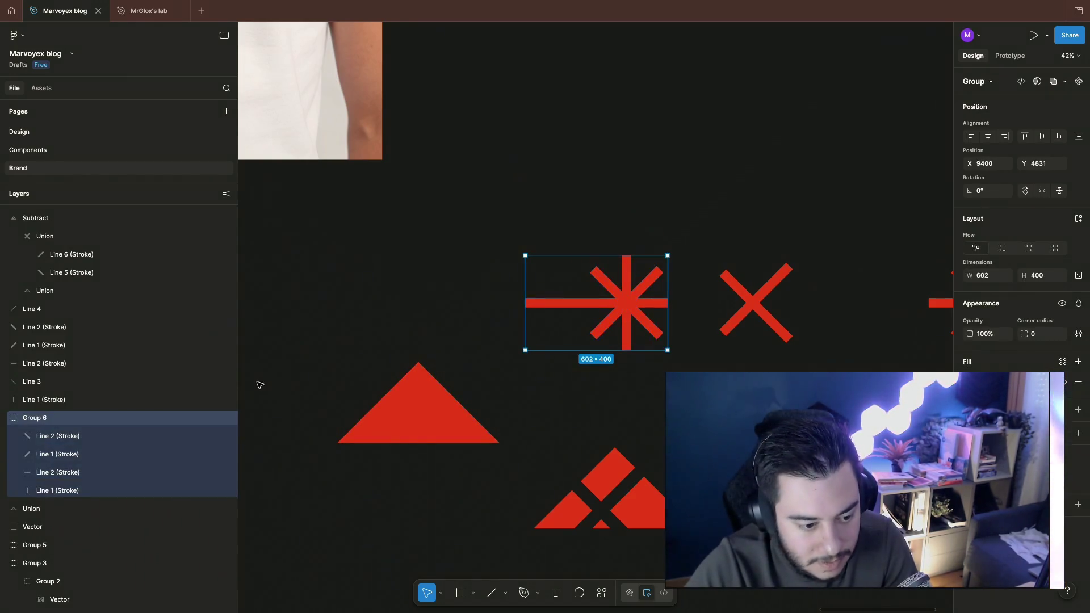
pyautogui.click(367, 376)
pyautogui.moveTo(642, 292); pyautogui.dragTo(443, 417)
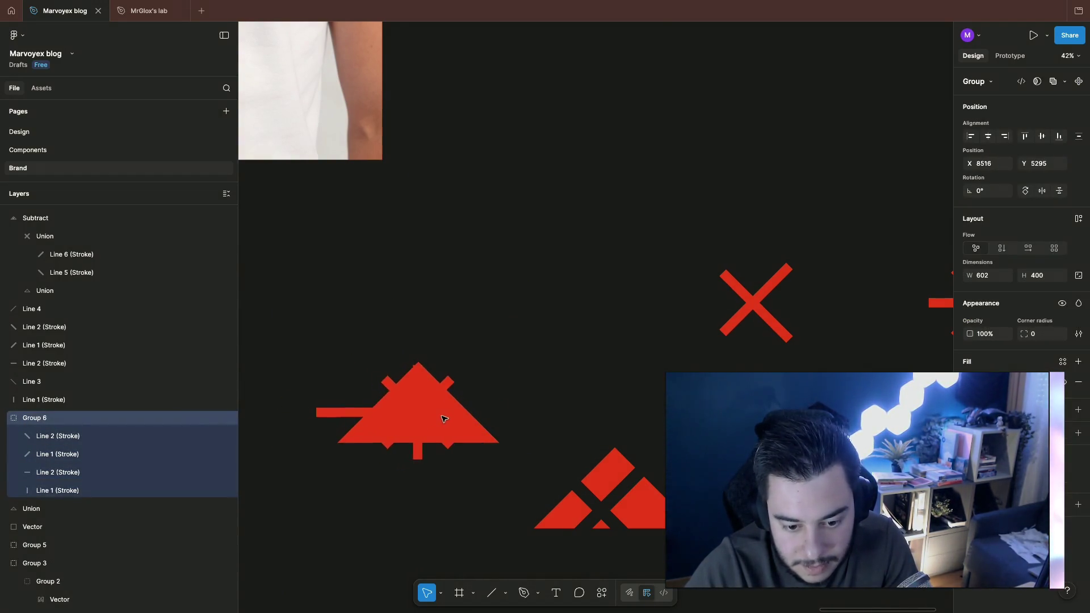
pyautogui.moveTo(442, 416); pyautogui.dragTo(457, 415)
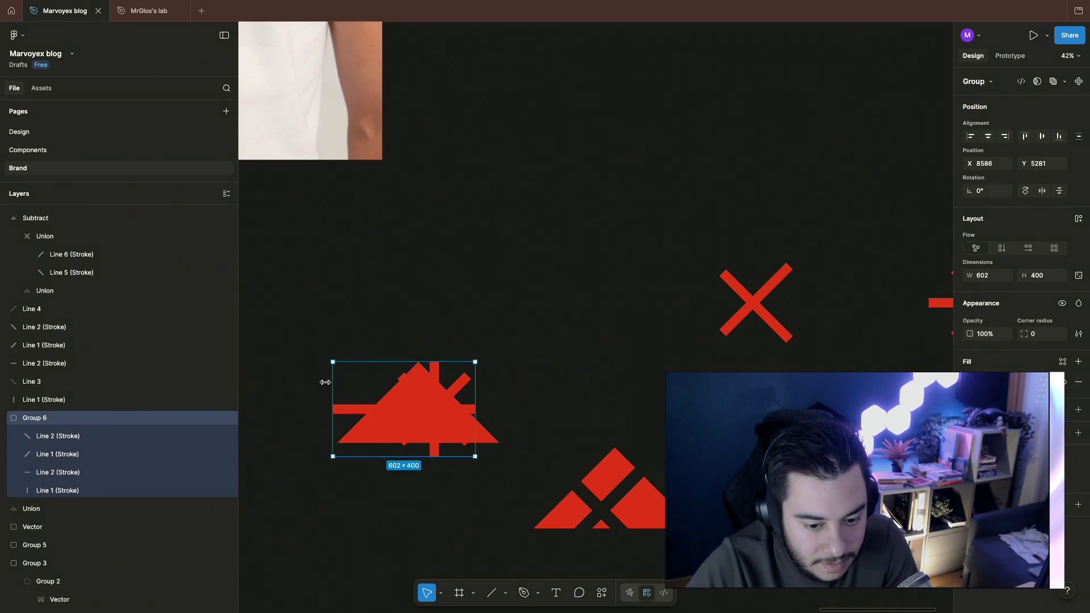
# Step: Undo a mask attempt, flatten the Union triangle into one vector, and select it with the starburst group
pyautogui.moveTo(312, 346); pyautogui.dragTo(484, 488)
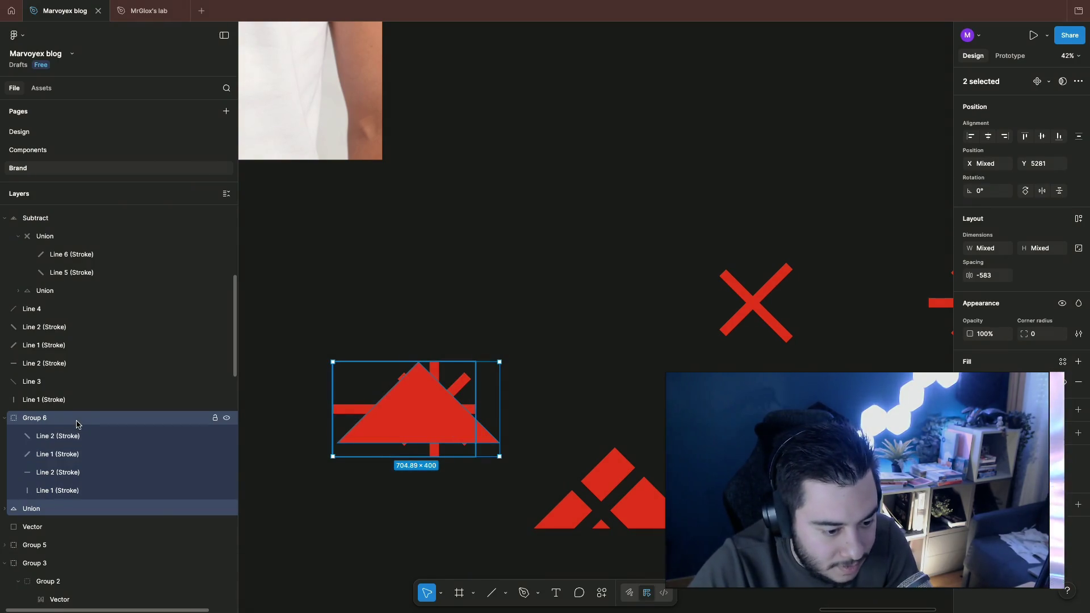
pyautogui.click(1064, 81)
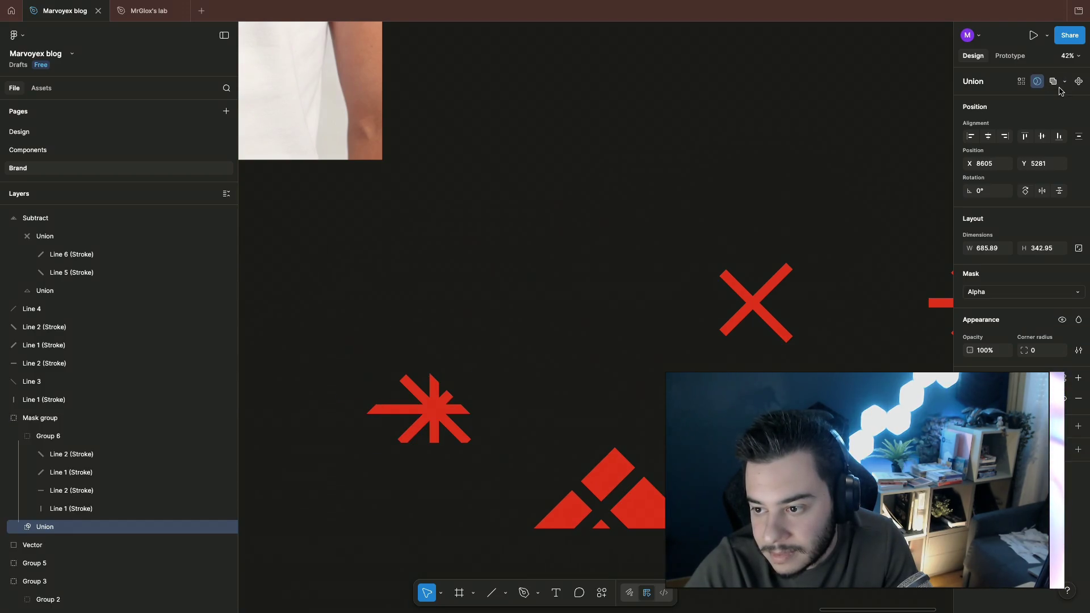
pyautogui.hotkey('ctrl', 'z')
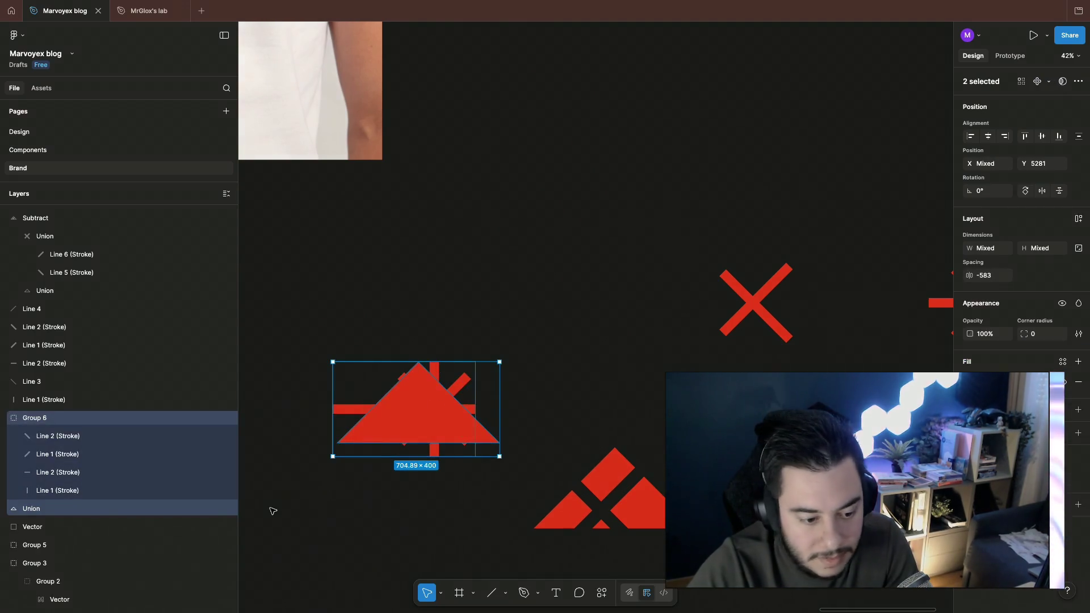
pyautogui.click(31, 509)
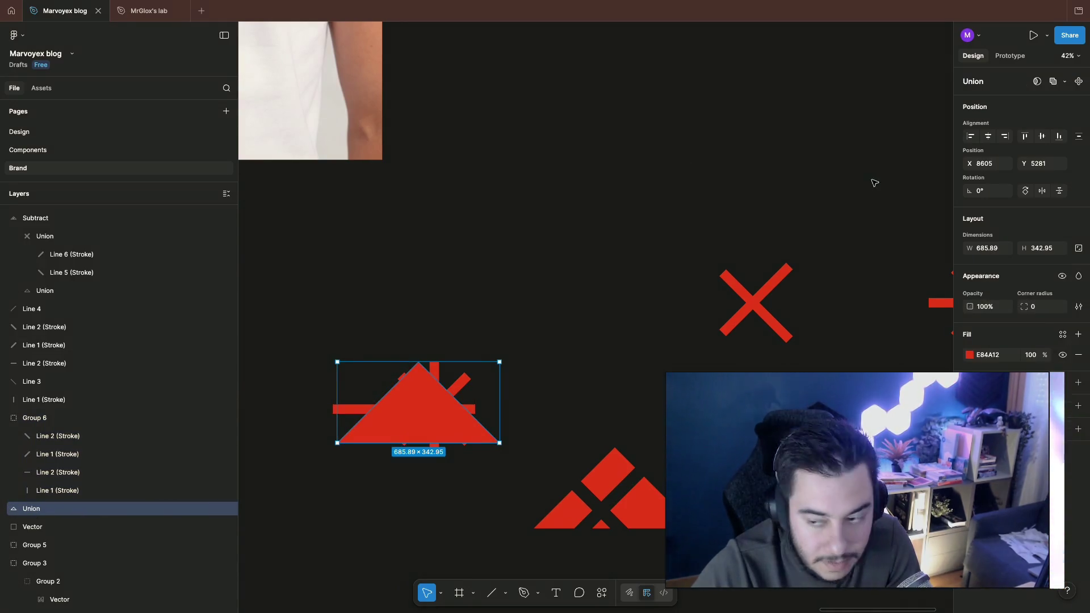
pyautogui.click(1062, 81)
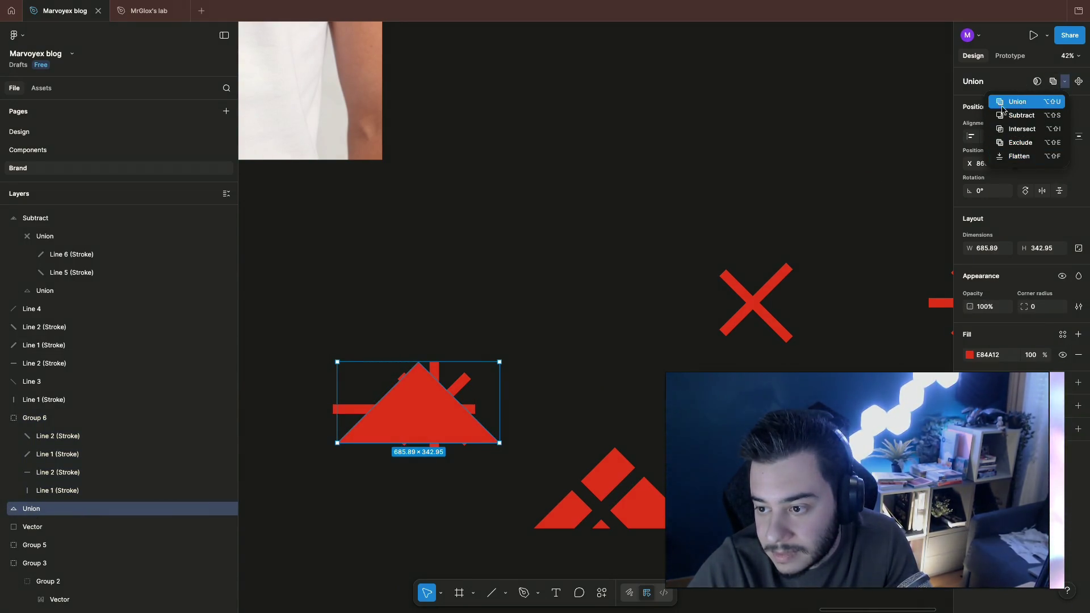
pyautogui.click(1024, 155)
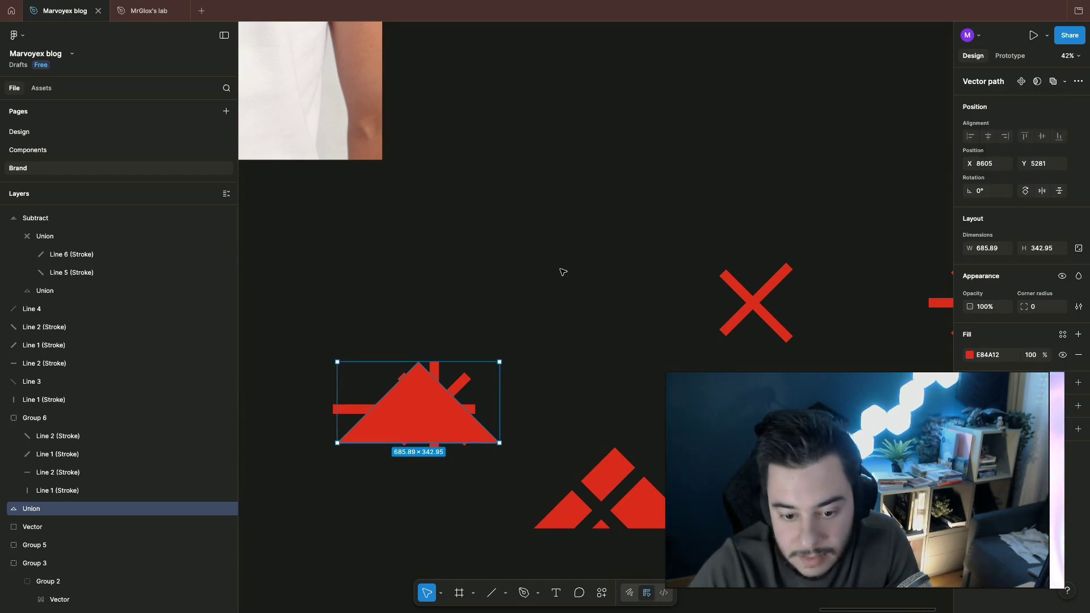
pyautogui.click(38, 420)
pyautogui.keyDown('shift'); pyautogui.click(34, 509); pyautogui.keyUp('shift')
pyautogui.rightClick(46, 508)
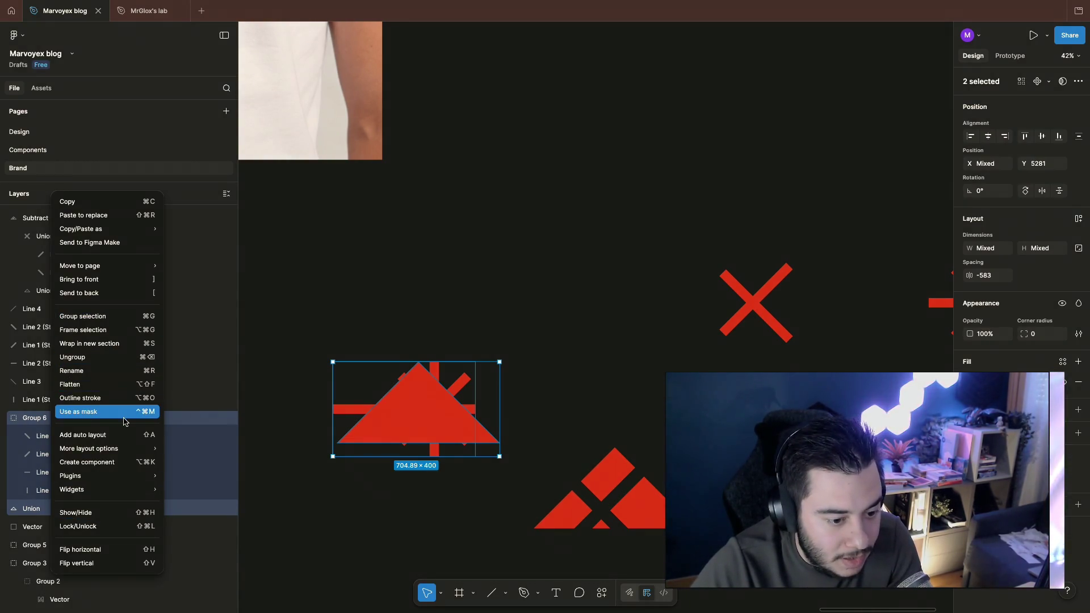
# Step: Try flattening the starburst group and triangle together with Ctrl+E, then undo it
pyautogui.moveTo(88, 448)
pyautogui.click(1050, 81)
pyautogui.click(1062, 81)
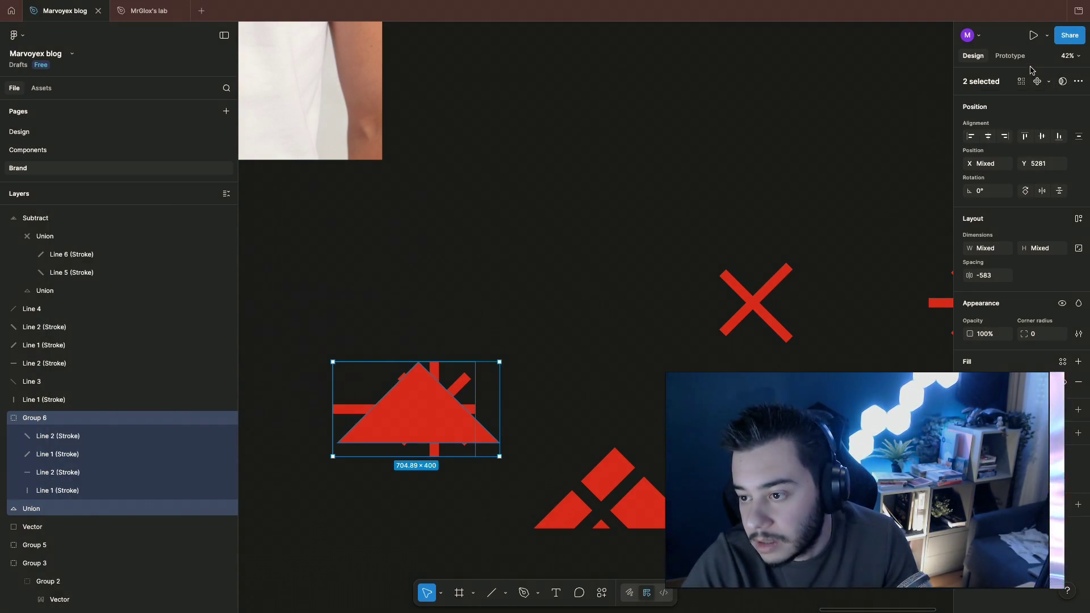
pyautogui.hotkey('ctrl', 'e')
pyautogui.hotkey('ctrl', 'z')
pyautogui.press('Escape')
# Step: Outline the triangle's stroke as a shape, select it with the starburst, and bring up the boolean operations
pyautogui.click(31, 509)
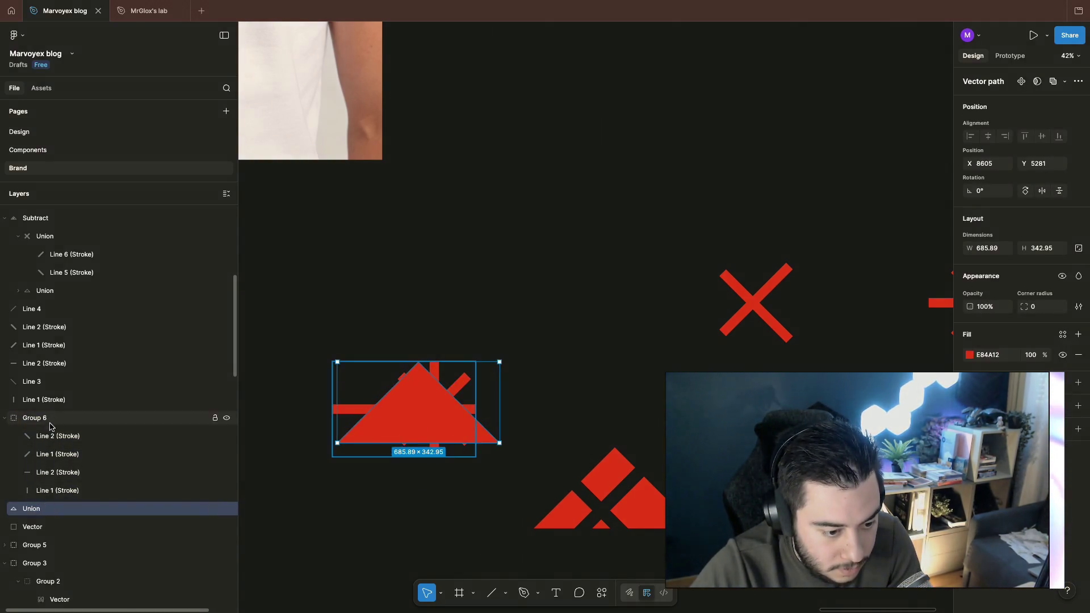
pyautogui.rightClick(43, 513)
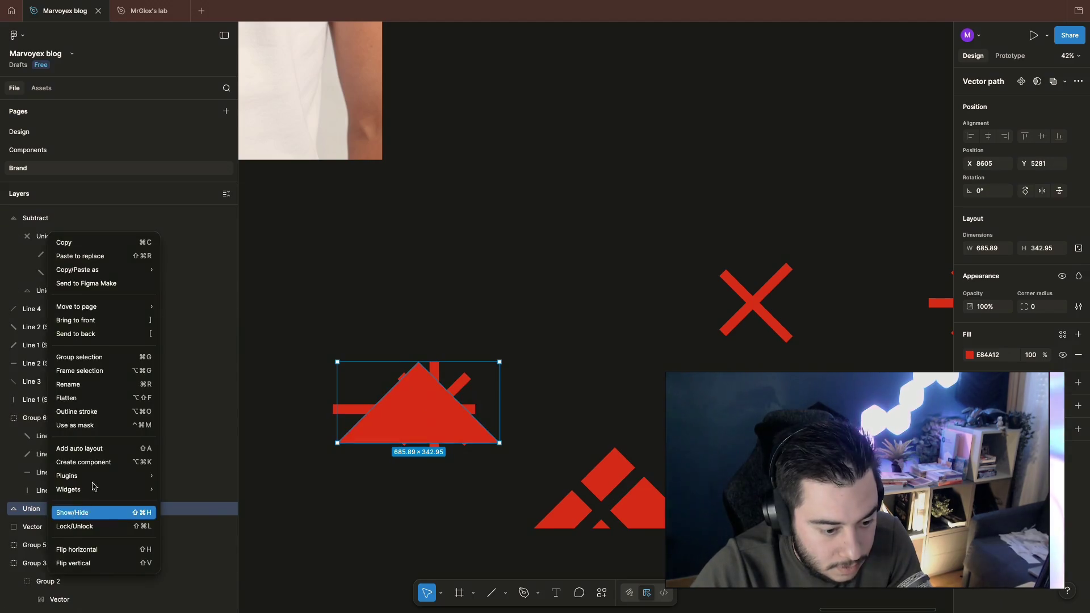
pyautogui.click(109, 414)
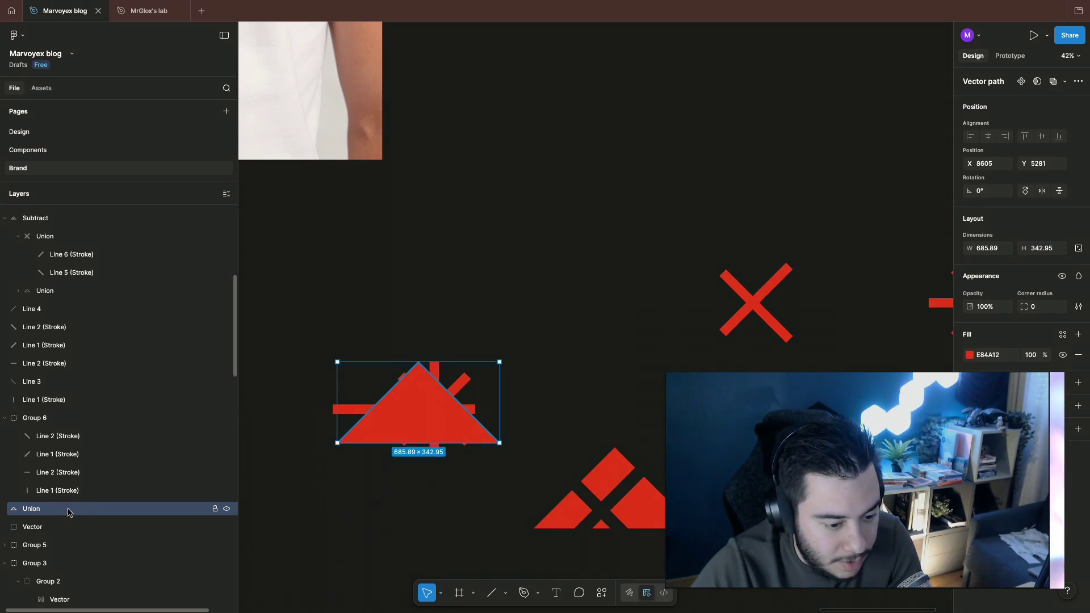
pyautogui.rightClick(68, 511)
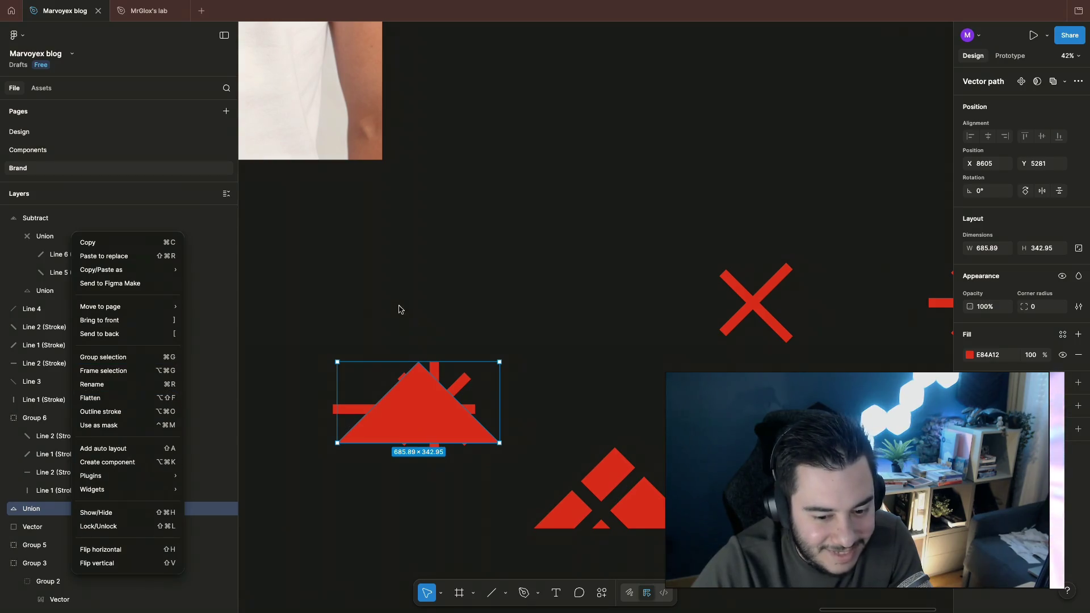
pyautogui.moveTo(351, 312); pyautogui.dragTo(518, 495)
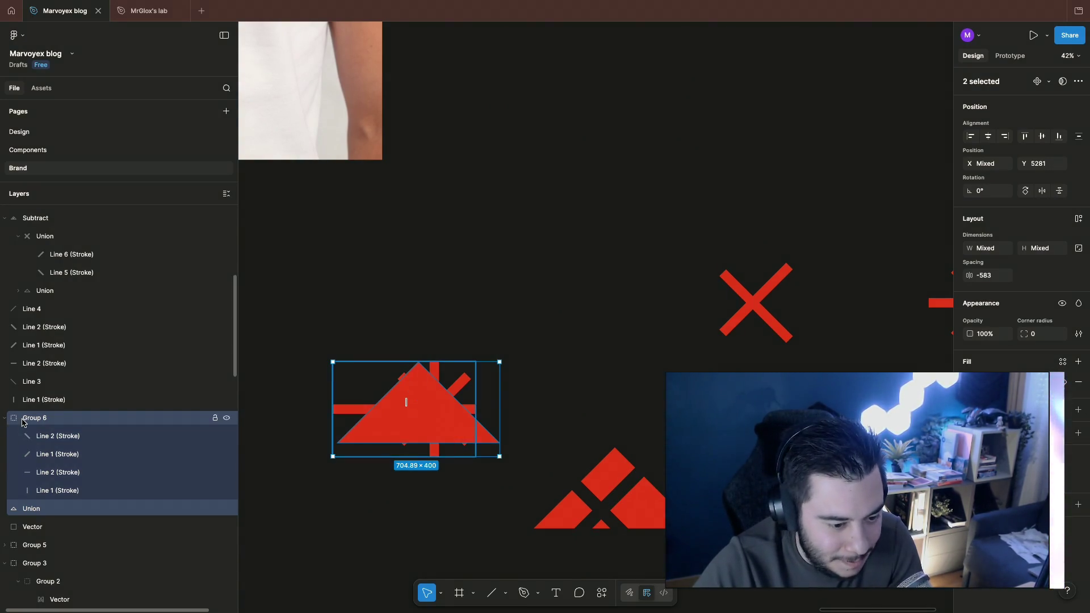
pyautogui.rightClick(13, 442)
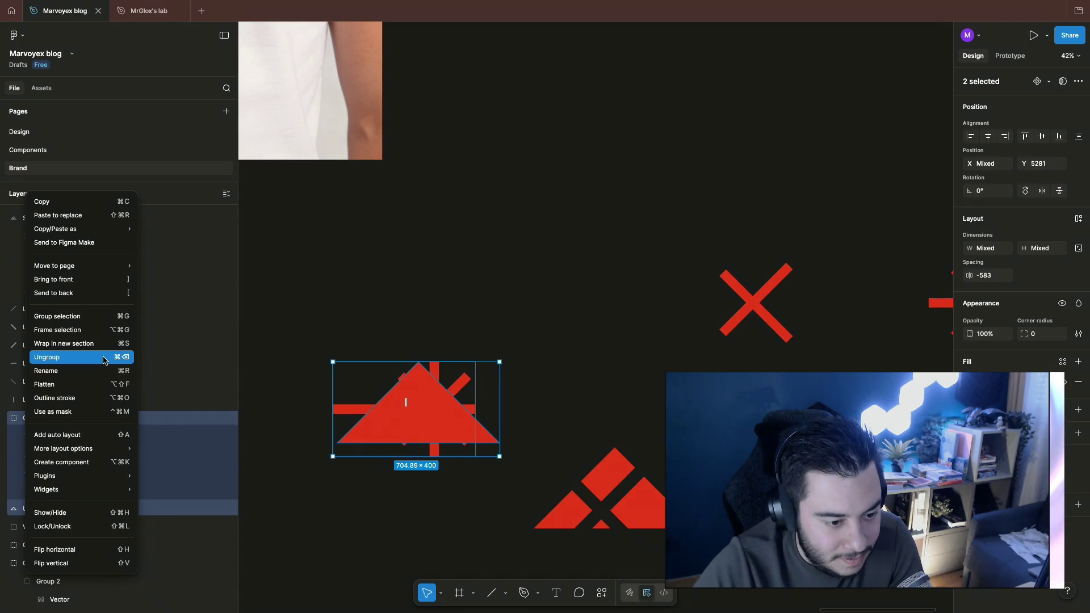
pyautogui.click(1039, 64)
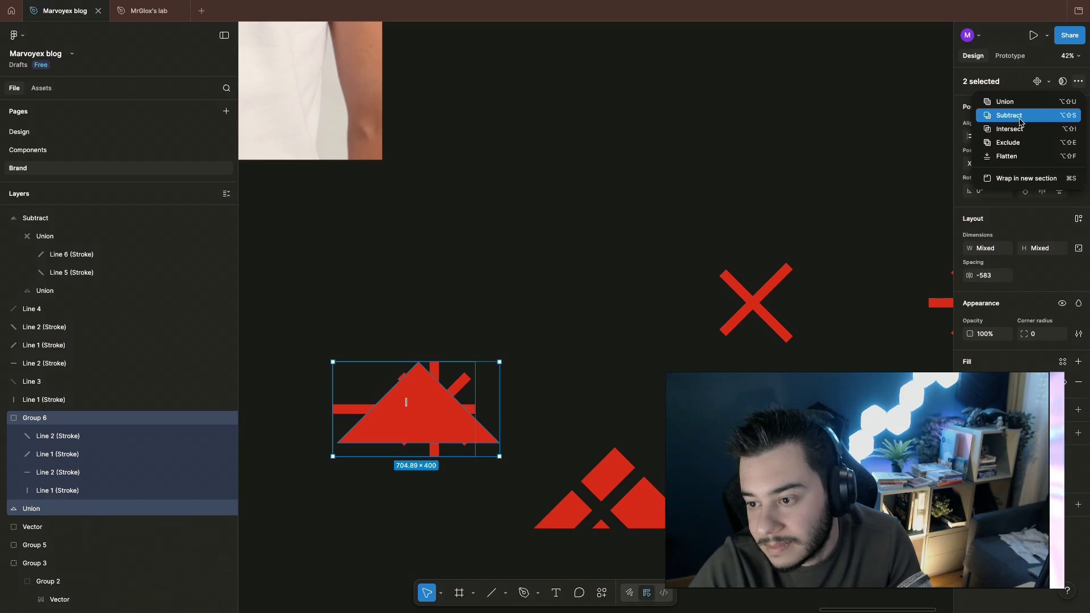
# Step: Subtract the starburst lines group from the red triangle and select the cutting lines group
pyautogui.click(1011, 116)
pyautogui.click(300, 427)
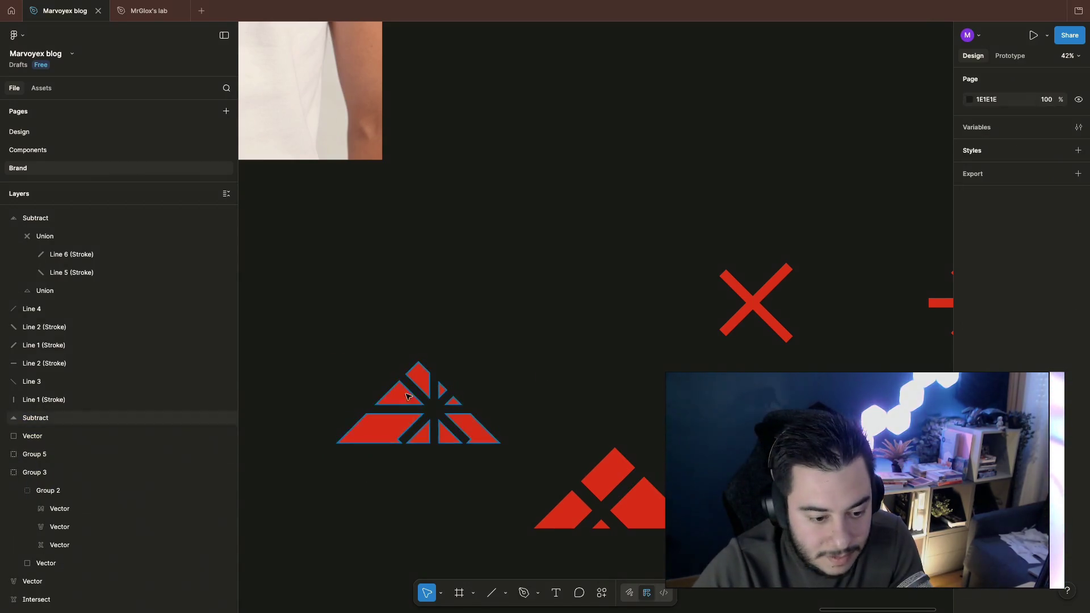
pyautogui.doubleClick(405, 412)
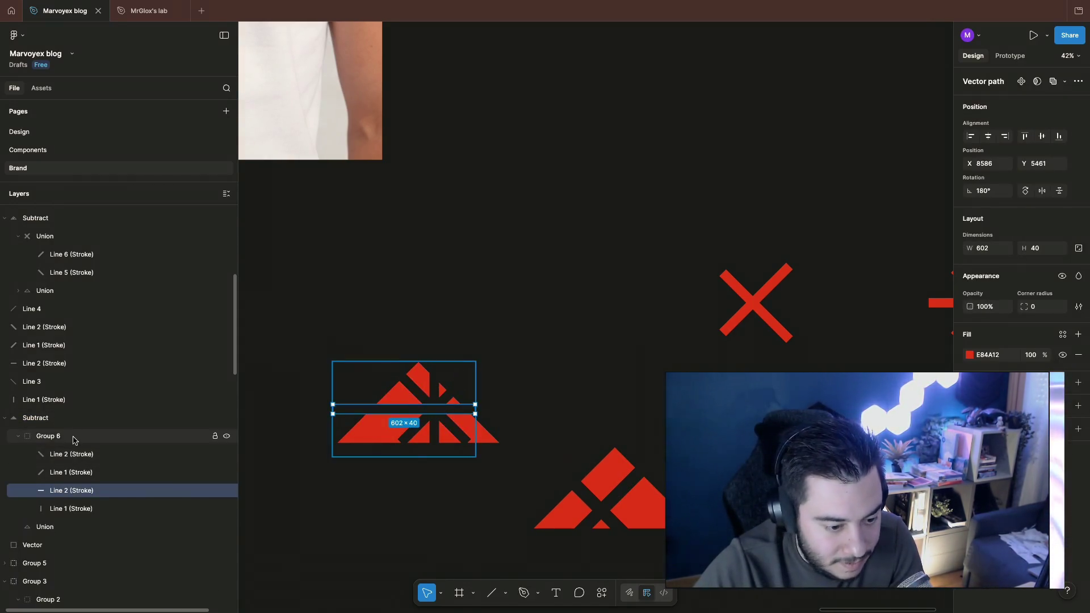
pyautogui.click(51, 437)
# Step: Nudge the cutting lines group down and right with Shift+arrows to offset the cut slightly
pyautogui.hotkey('shift', 'Down')
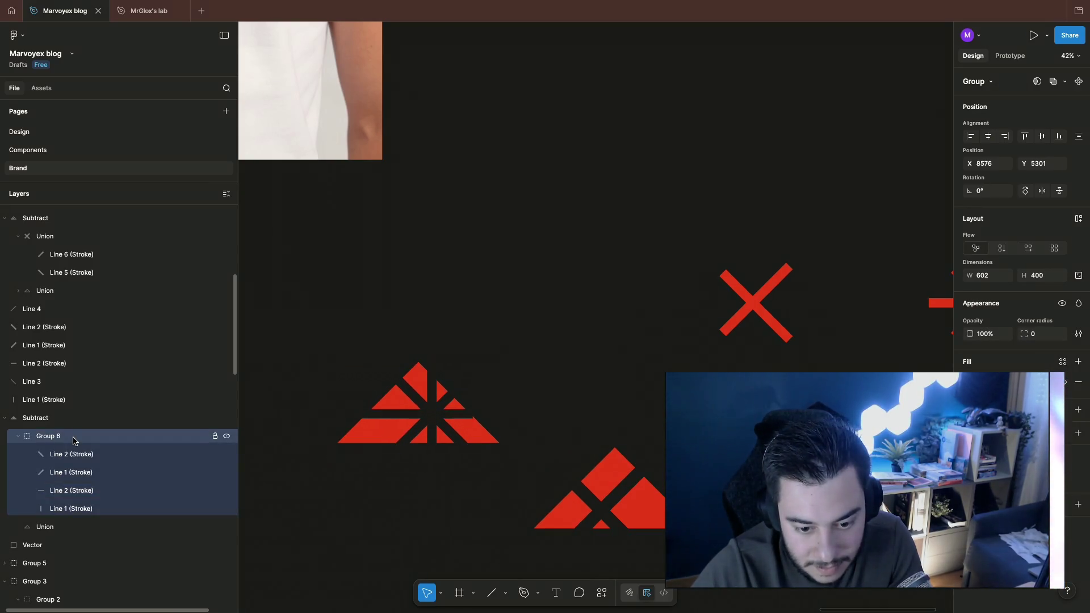
pyautogui.hotkey('shift', 'Right')
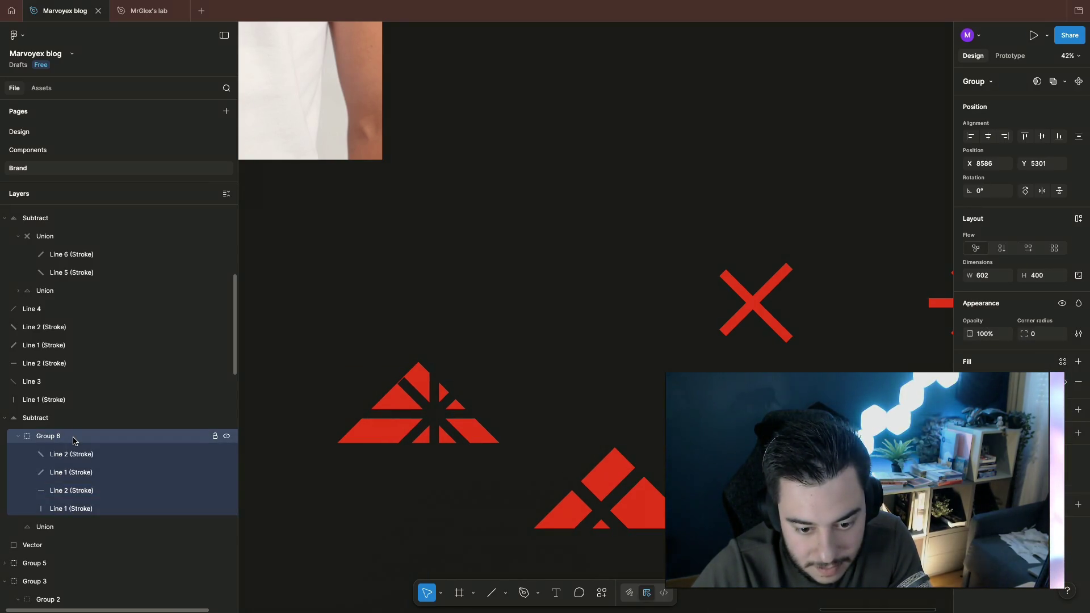
pyautogui.hotkey('shift', 'Right')
pyautogui.hotkey('shift', 'Down')
pyautogui.hotkey('shift', 'Right')
pyautogui.hotkey('shift', 'Down')
pyautogui.hotkey('shift', 'Right')
pyautogui.hotkey('shift', 'Down')
pyautogui.hotkey('shift', 'Left')
pyautogui.hotkey('shift', 'Up')
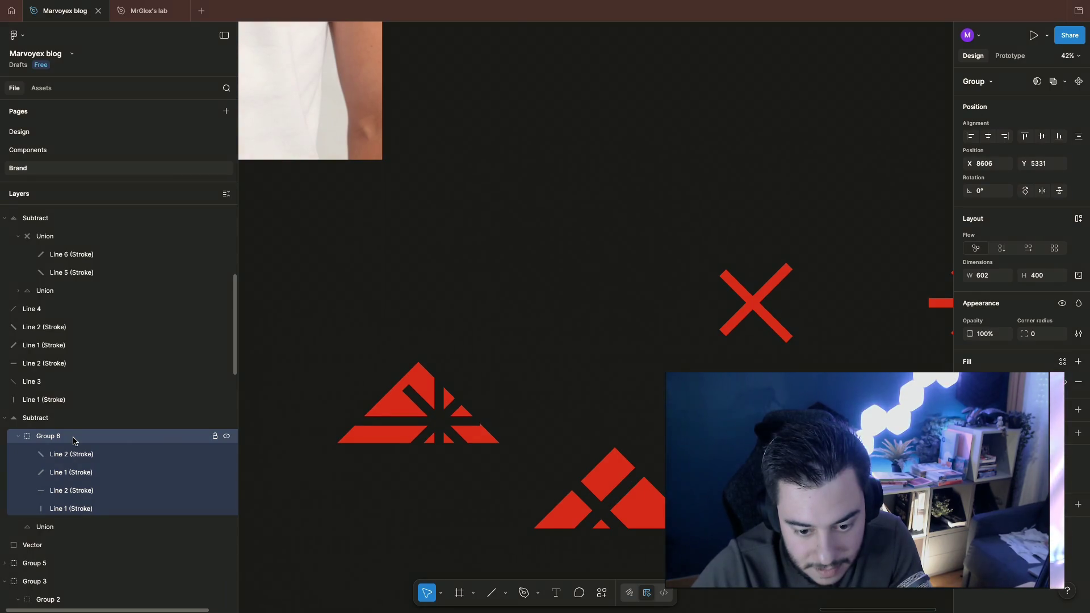
pyautogui.click(528, 392)
pyautogui.hscroll(5, 528, 392)
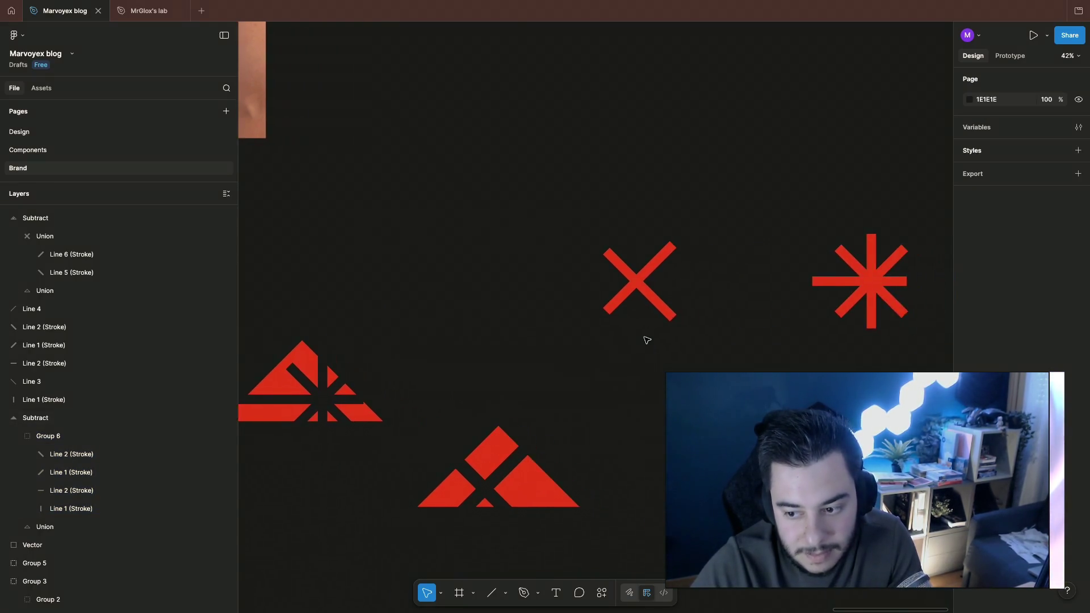
pyautogui.hscroll(-5, 646, 340)
# Step: Copy-paste the cutting lines group and move the duplicate starburst above the triangle
pyautogui.doubleClick(400, 384)
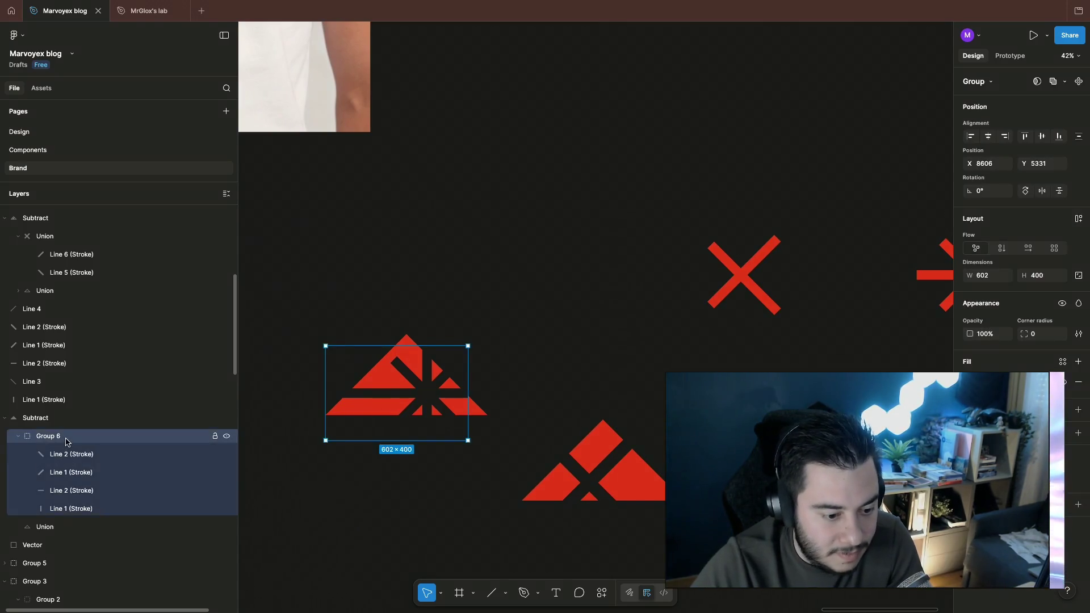
pyautogui.hotkey('ctrl', 'c')
pyautogui.hotkey('ctrl', 'v')
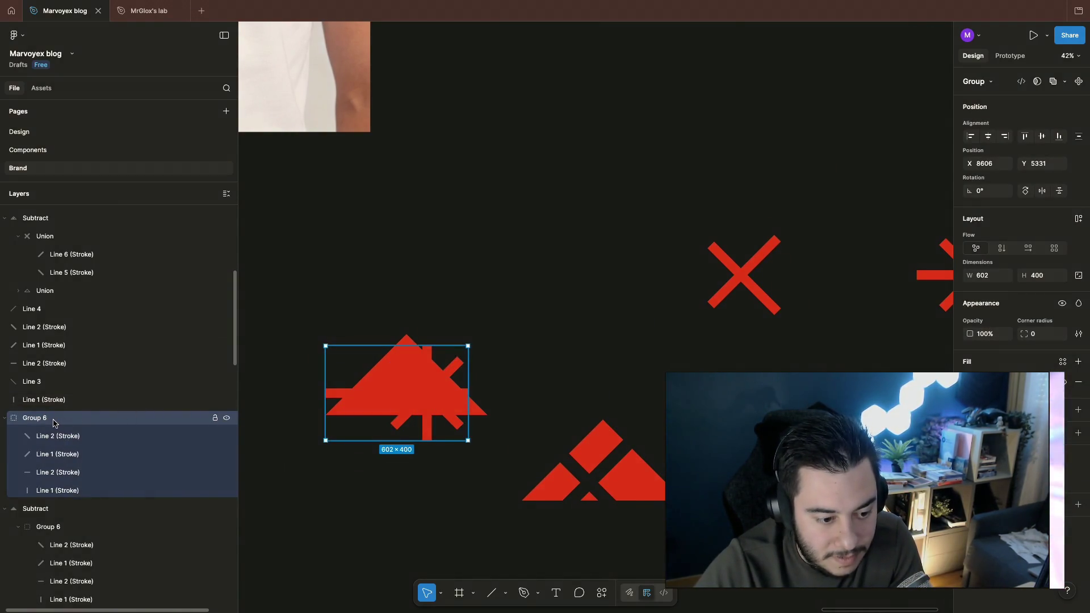
pyautogui.moveTo(420, 390); pyautogui.dragTo(545, 265)
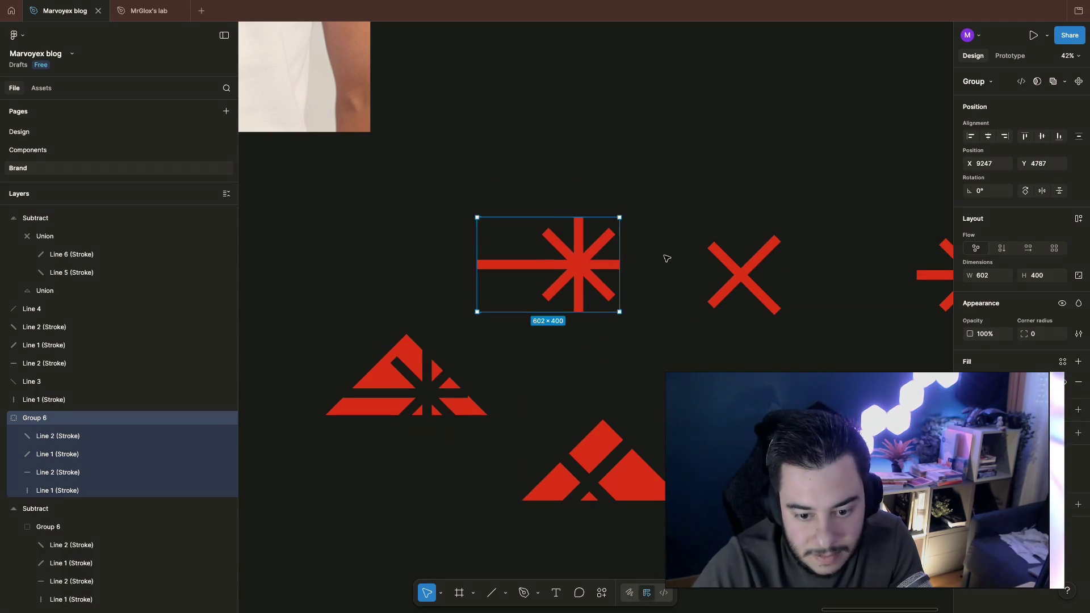
pyautogui.click(675, 354)
pyautogui.hscroll(-5, 675, 354)
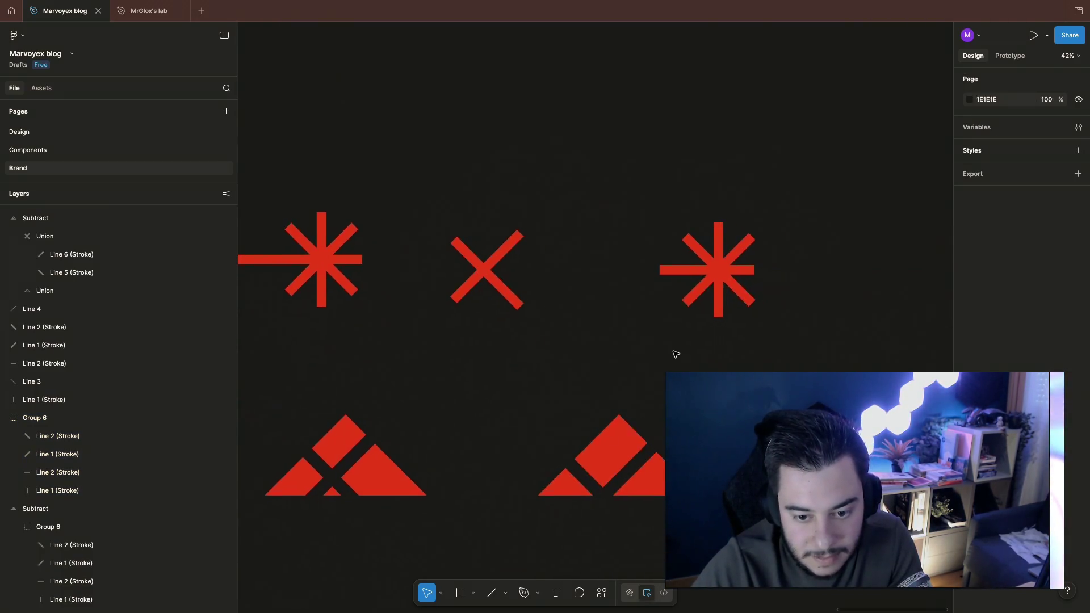
# Step: Move the starburst-cut triangle over beside the other triangle variants
pyautogui.click(347, 256)
pyautogui.press('Escape')
pyautogui.hscroll(-5, 410, 314)
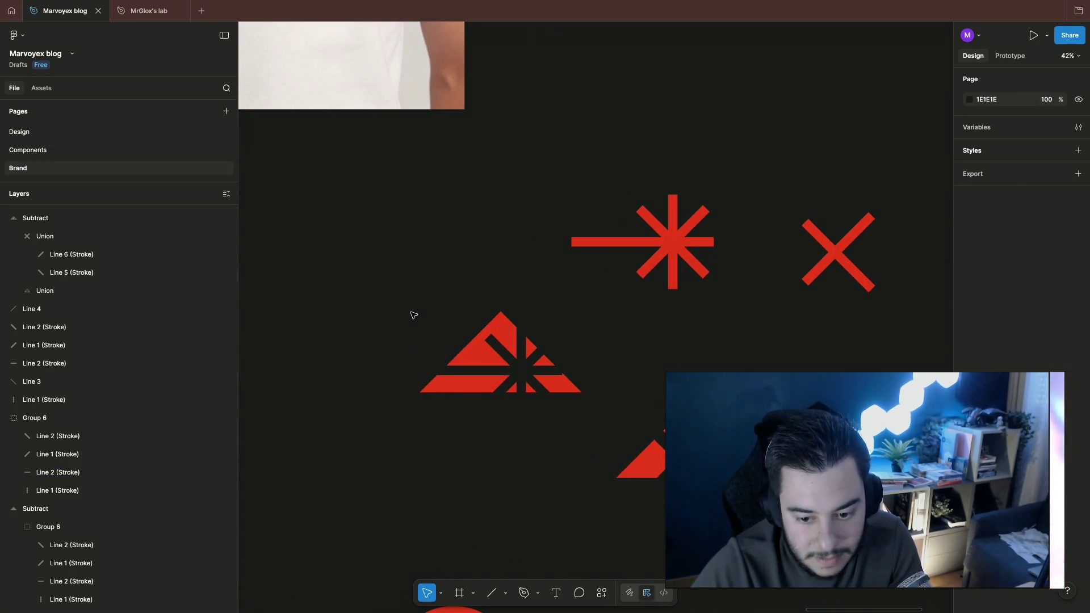
pyautogui.click(462, 350)
pyautogui.scroll(-3, 463, 349)
pyautogui.moveTo(460, 354); pyautogui.dragTo(603, 407)
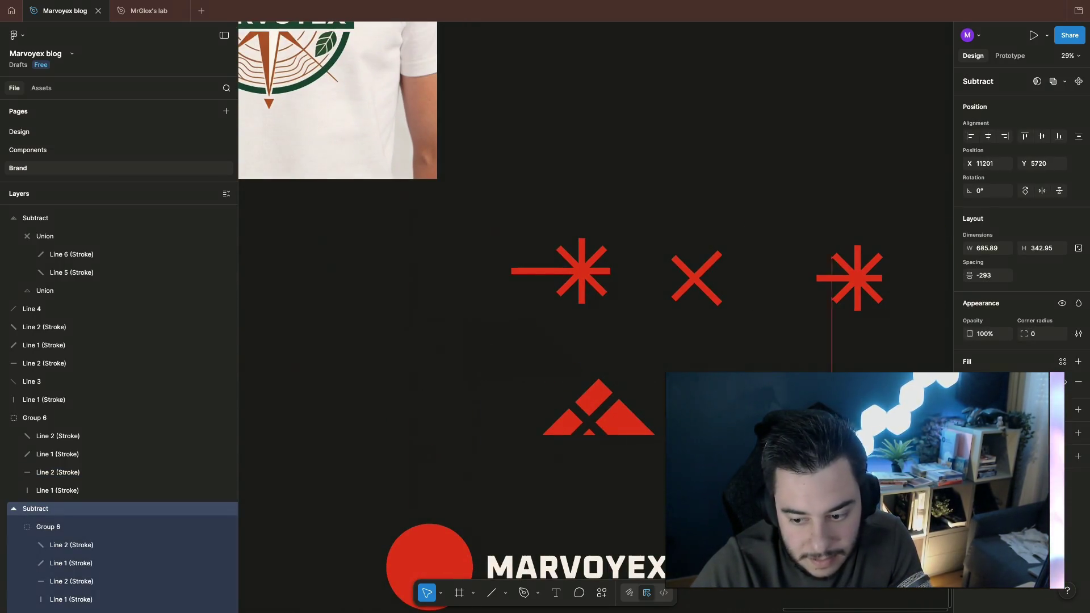
pyautogui.press('Escape')
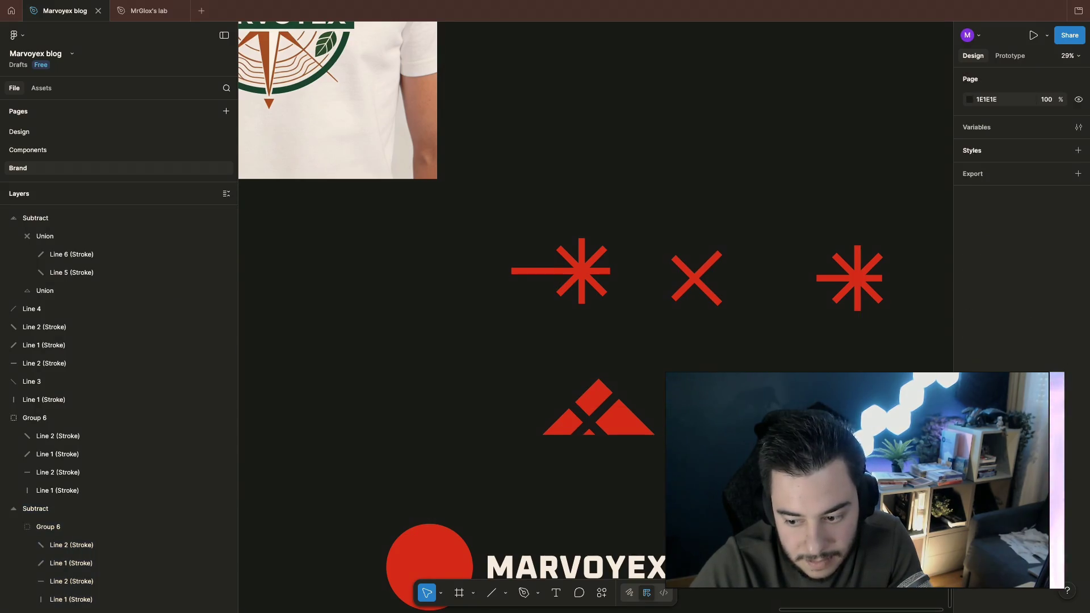
pyautogui.hscroll(5, 511, 341)
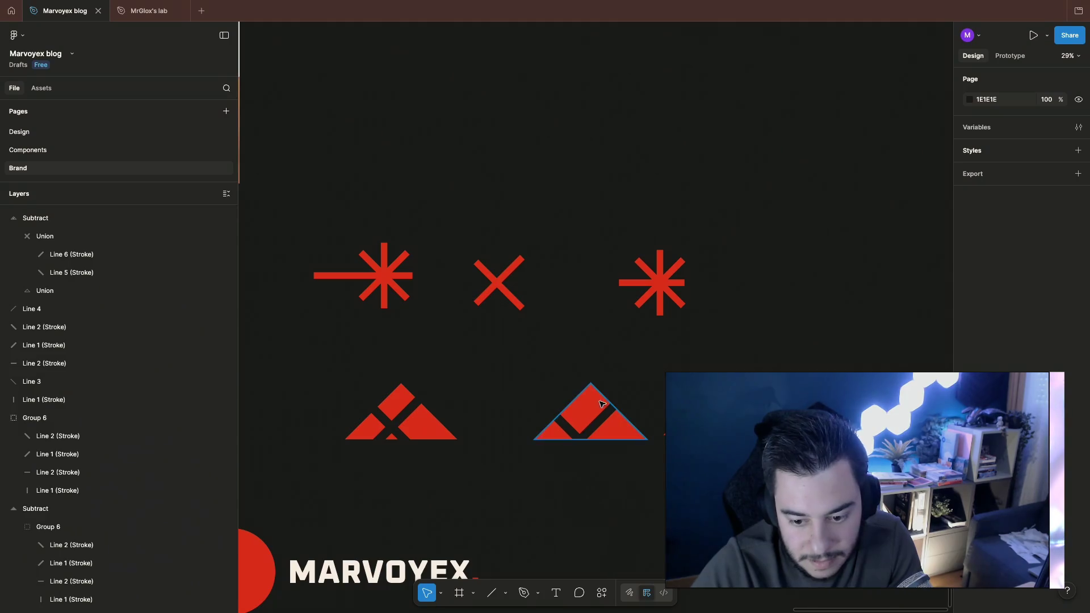
# Step: Pull Rectangle 4 out of its triangle group into empty space as a standalone triangle
pyautogui.click(599, 404)
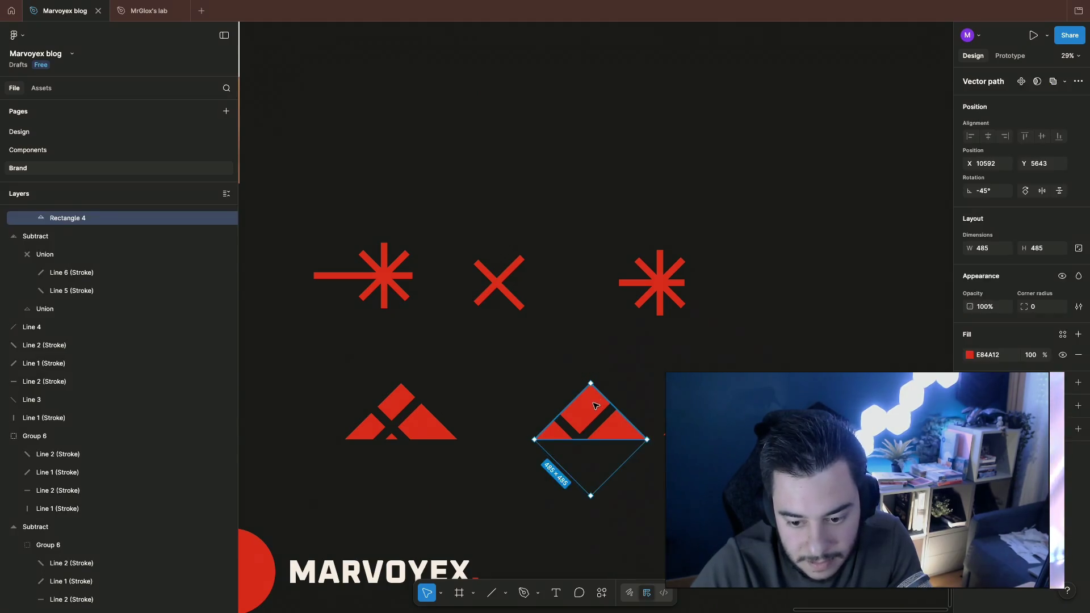
pyautogui.moveTo(591, 409); pyautogui.dragTo(400, 409)
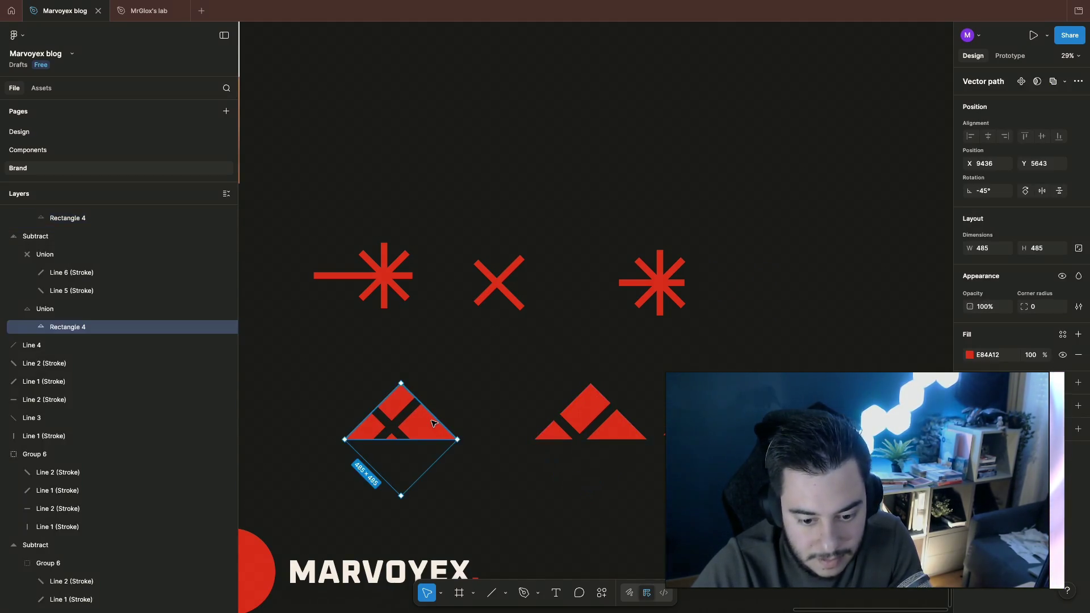
pyautogui.moveTo(88, 329); pyautogui.dragTo(51, 236)
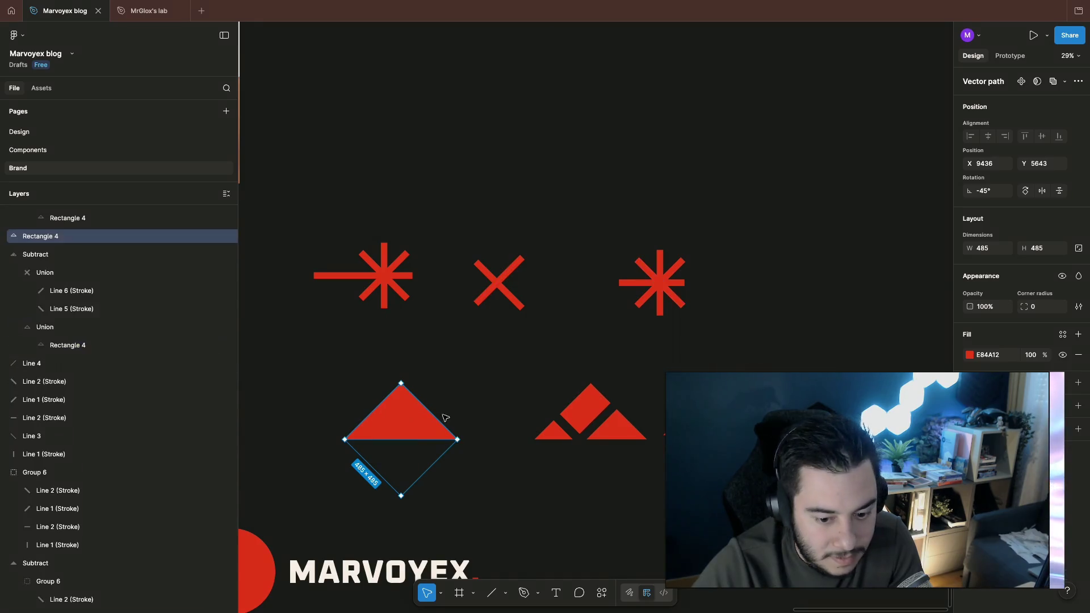
pyautogui.moveTo(400, 426)
pyautogui.mouseDown()
pyautogui.moveTo(753, 213)
pyautogui.moveTo(830, 247)
pyautogui.mouseUp()
pyautogui.scroll(1, 852, 230)
pyautogui.click(1054, 80)
pyautogui.click(733, 230)
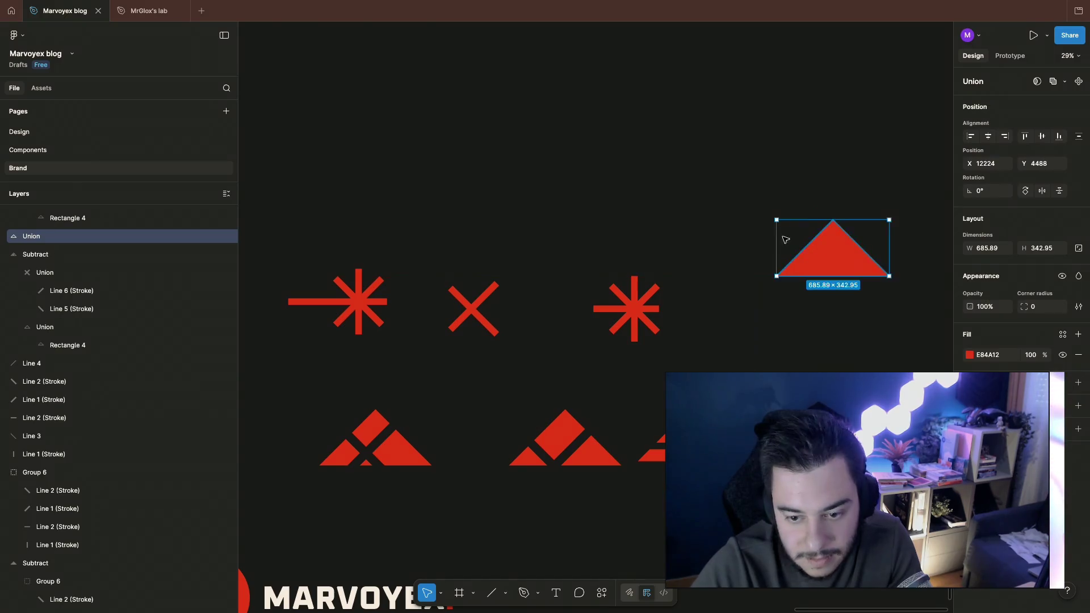
pyautogui.click(763, 205)
pyautogui.hscroll(5, 763, 204)
# Step: Rotate the triangle 90°, Alt-drag a copy of its piece, rotate it to -45°, and settle it beside with a diagonal gap
pyautogui.click(533, 269)
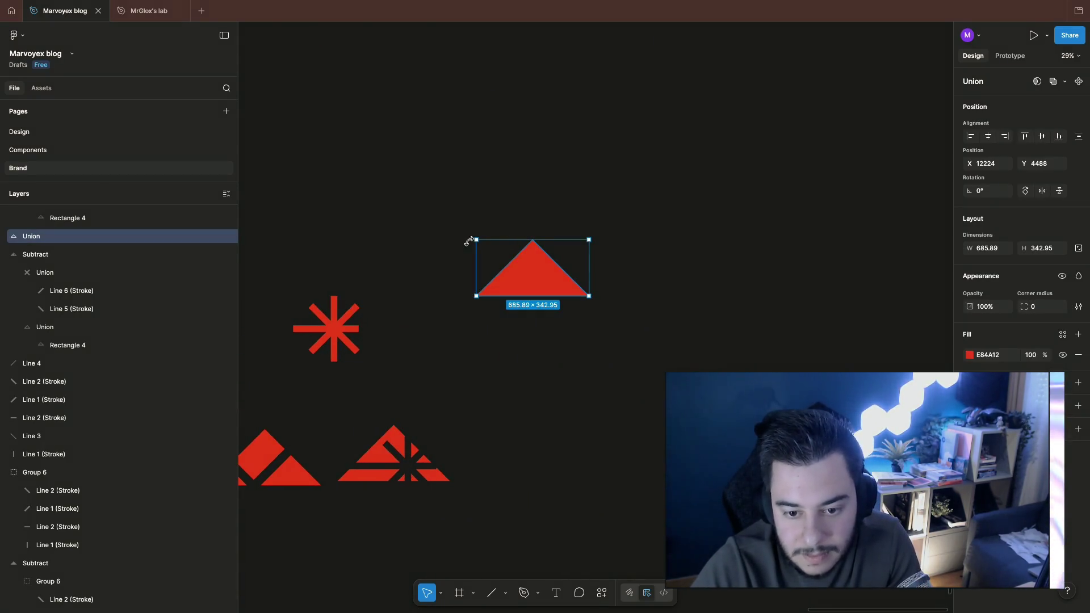
pyautogui.moveTo(474, 235); pyautogui.dragTo(487, 344)
pyautogui.doubleClick(532, 267)
pyautogui.keyDown('alt'); pyautogui.moveTo(533, 268); pyautogui.dragTo(489, 338); pyautogui.keyUp('alt')
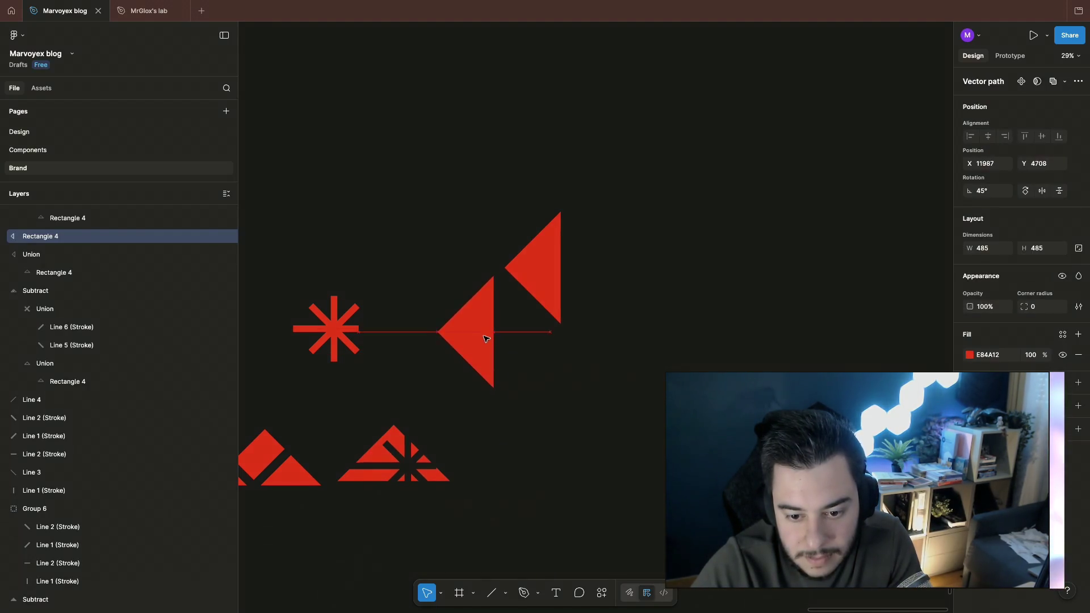
pyautogui.moveTo(497, 270); pyautogui.dragTo(575, 339)
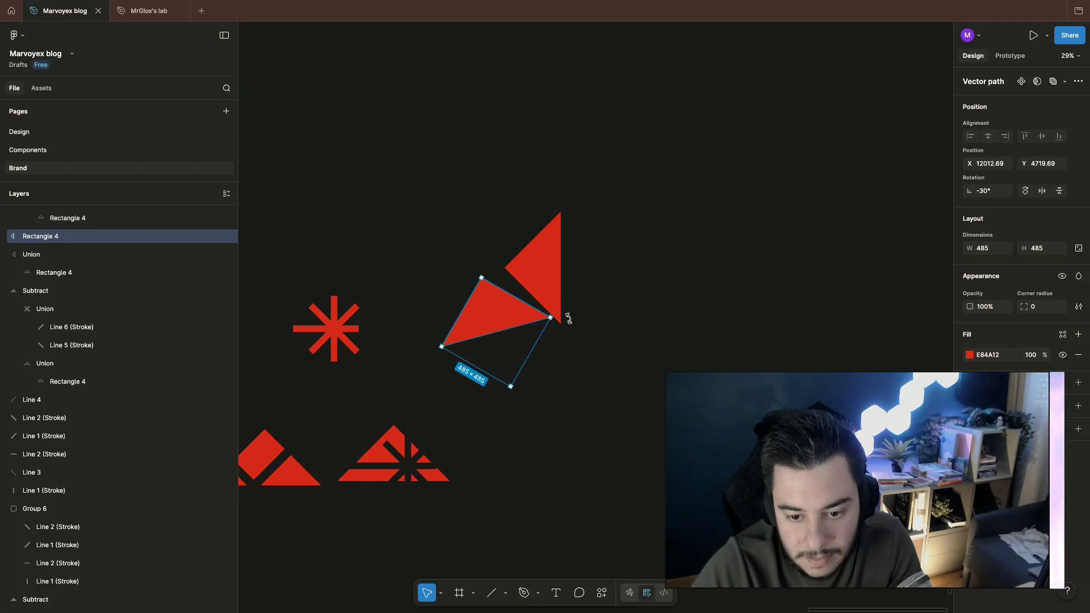
pyautogui.click(578, 341)
pyautogui.moveTo(511, 315); pyautogui.dragTo(515, 327)
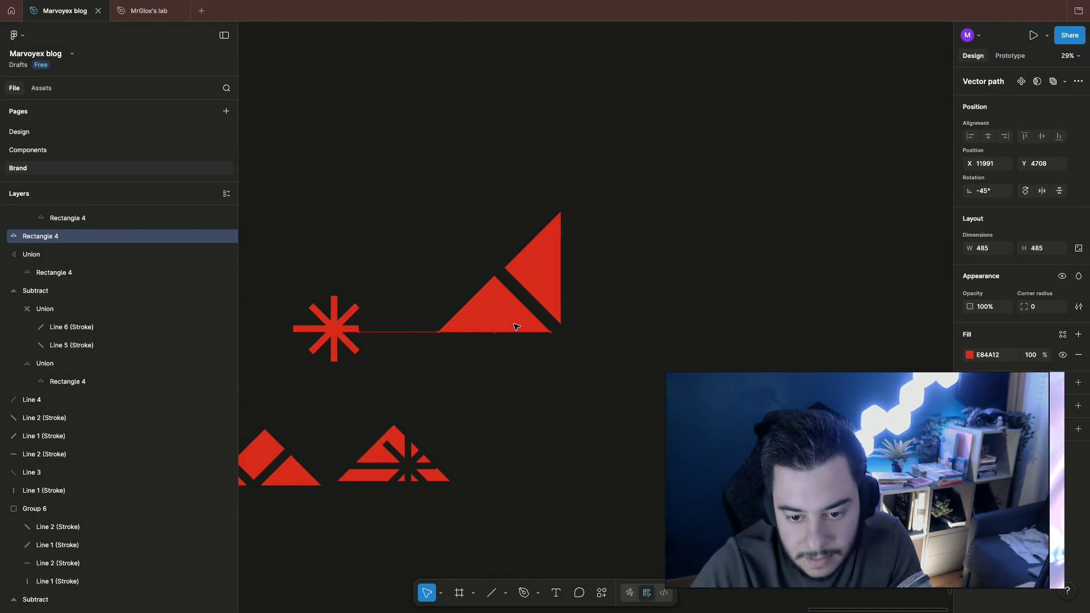
pyautogui.click(655, 315)
pyautogui.scroll(1, 656, 315)
pyautogui.click(528, 281)
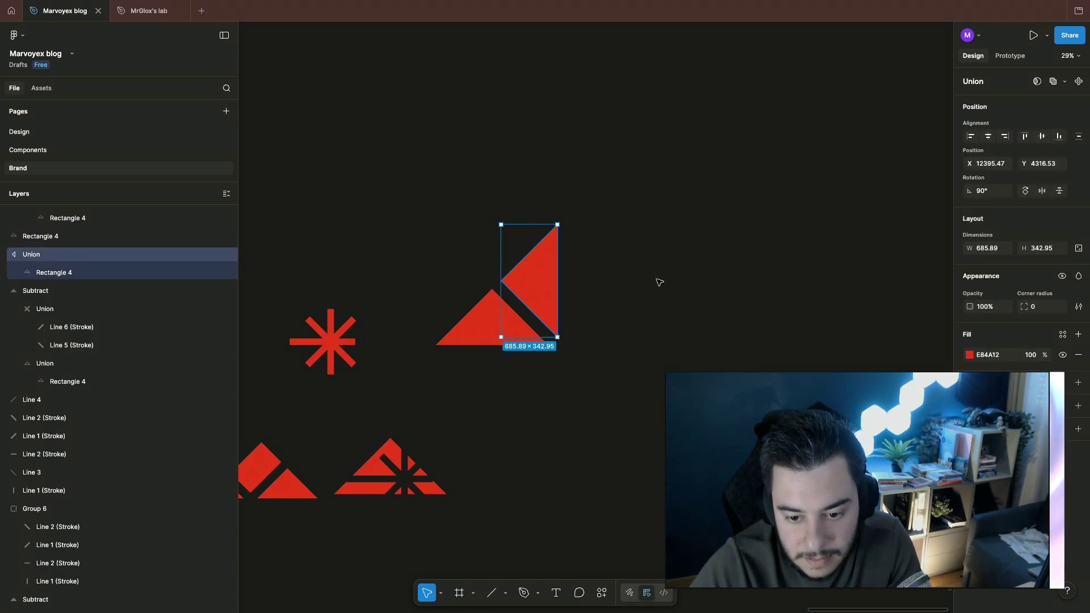
pyautogui.click(629, 272)
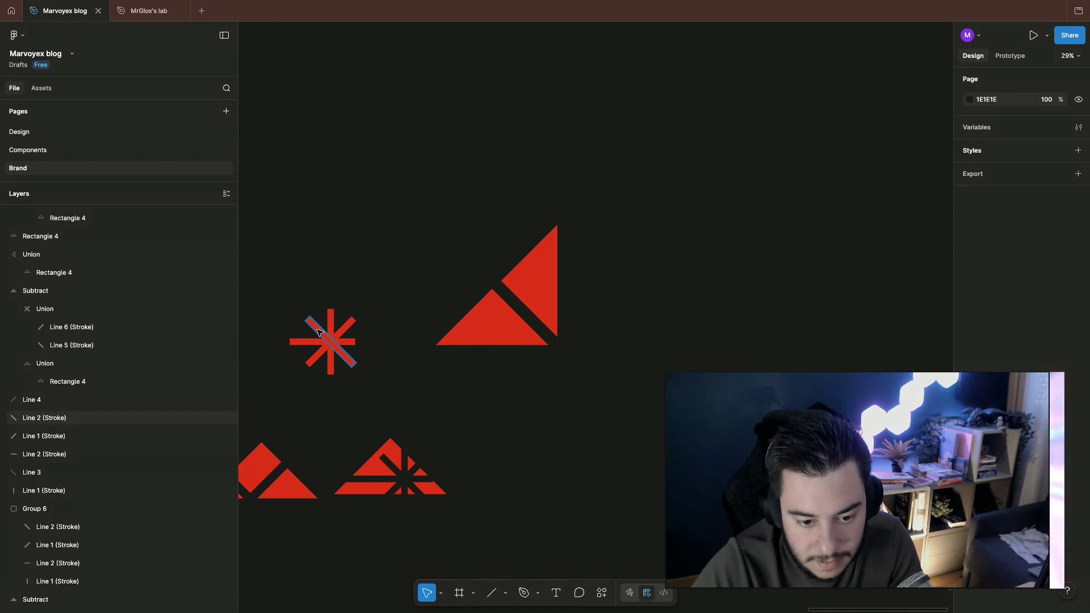
# Step: Duplicate a diagonal starburst stroke onto the triangle's gap, lengthen it, then delete it
pyautogui.click(324, 334)
pyautogui.hotkey('ctrl', 'd')
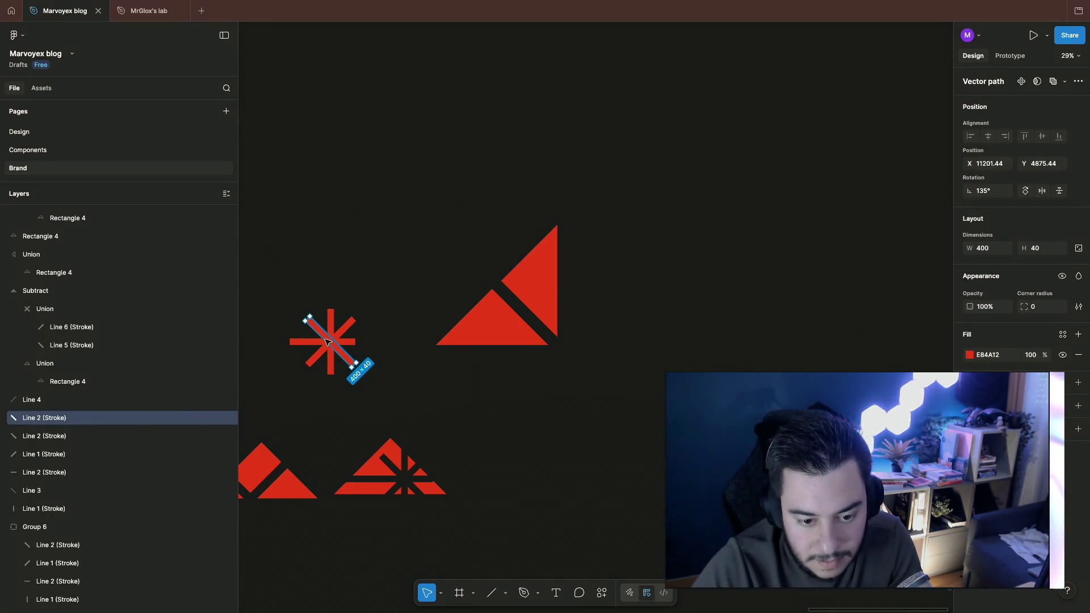
pyautogui.moveTo(326, 341); pyautogui.dragTo(492, 248)
pyautogui.press('Delete')
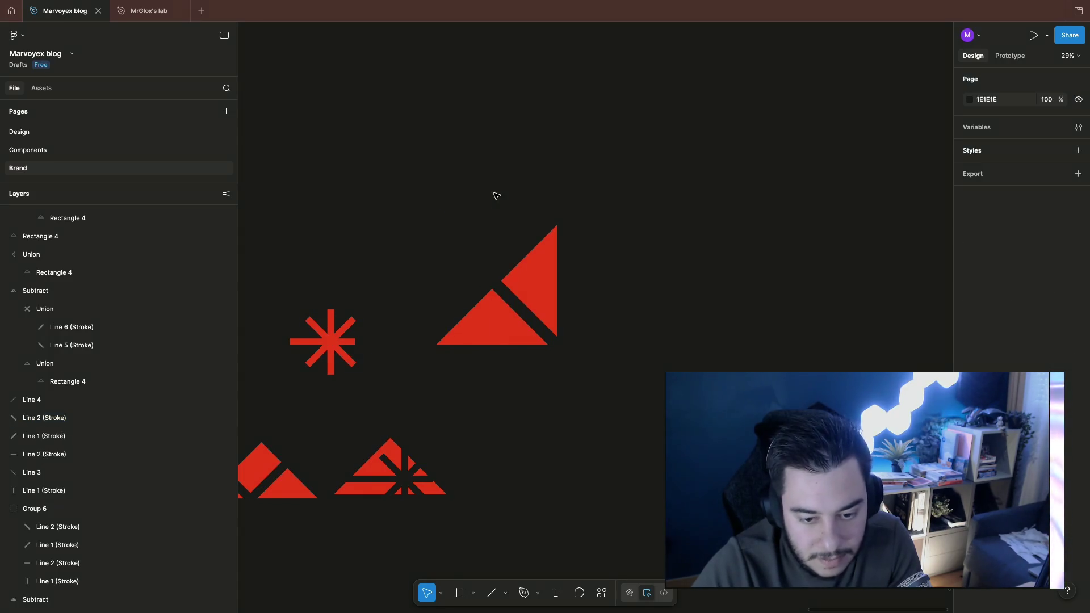
pyautogui.hotkey('ctrl', 'z')
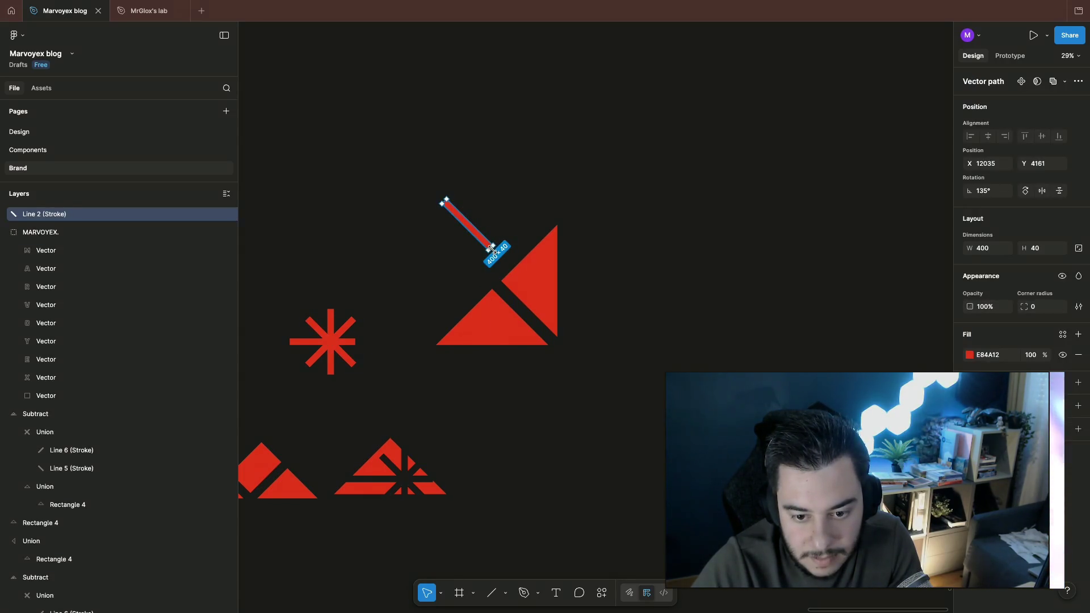
pyautogui.moveTo(491, 249); pyautogui.dragTo(509, 268)
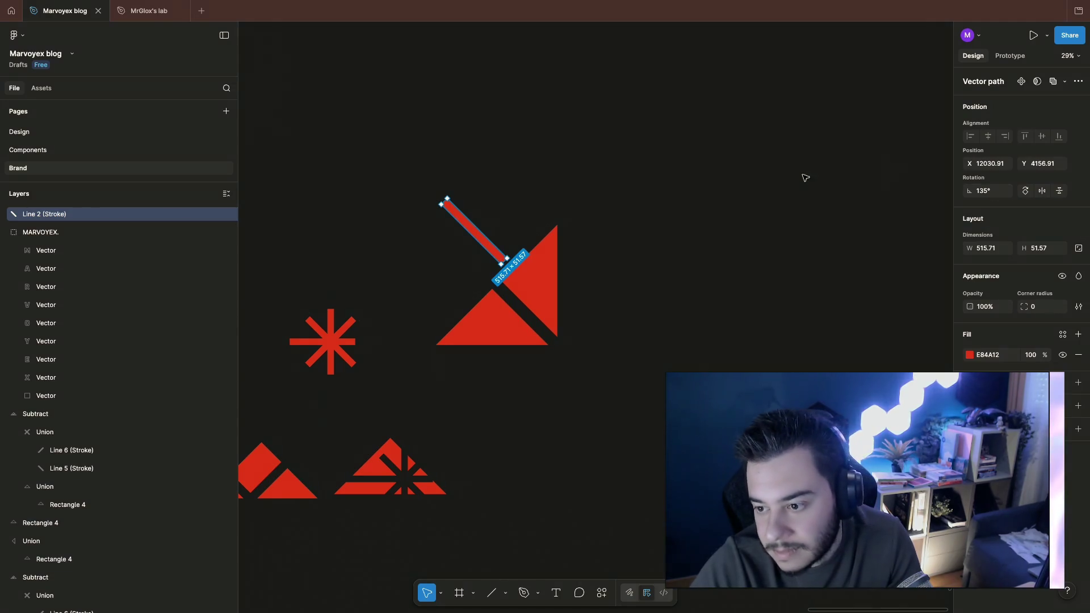
pyautogui.press('Delete')
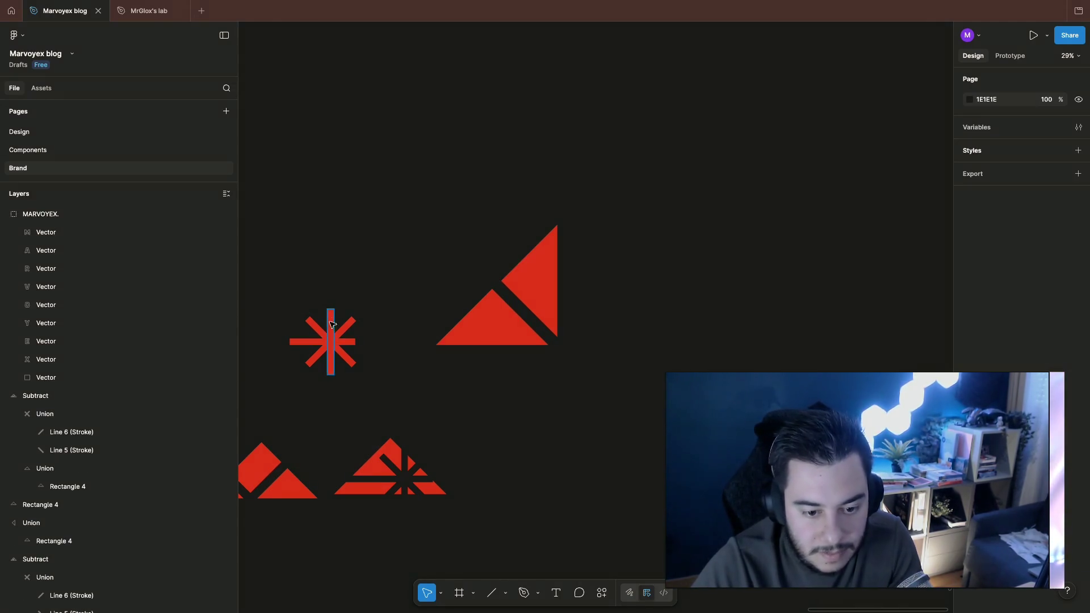
# Step: Alt-drag a copy of the starburst's vertical bar up above the triangle mark
pyautogui.click(330, 337)
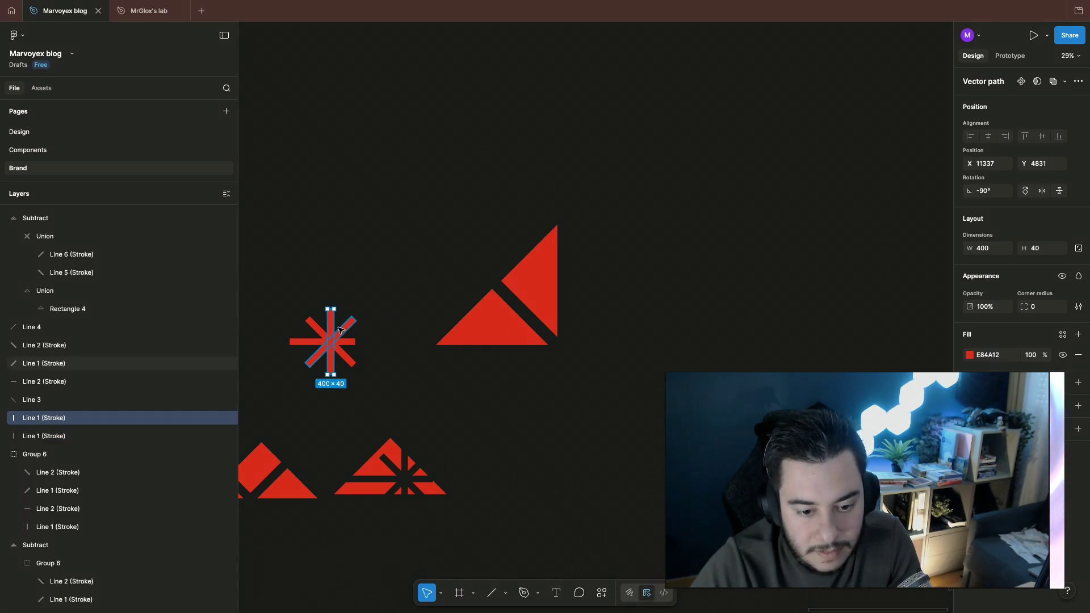
pyautogui.moveTo(330, 341)
pyautogui.mouseDown()
pyautogui.moveTo(473, 191)
pyautogui.moveTo(478, 154)
pyautogui.mouseUp()
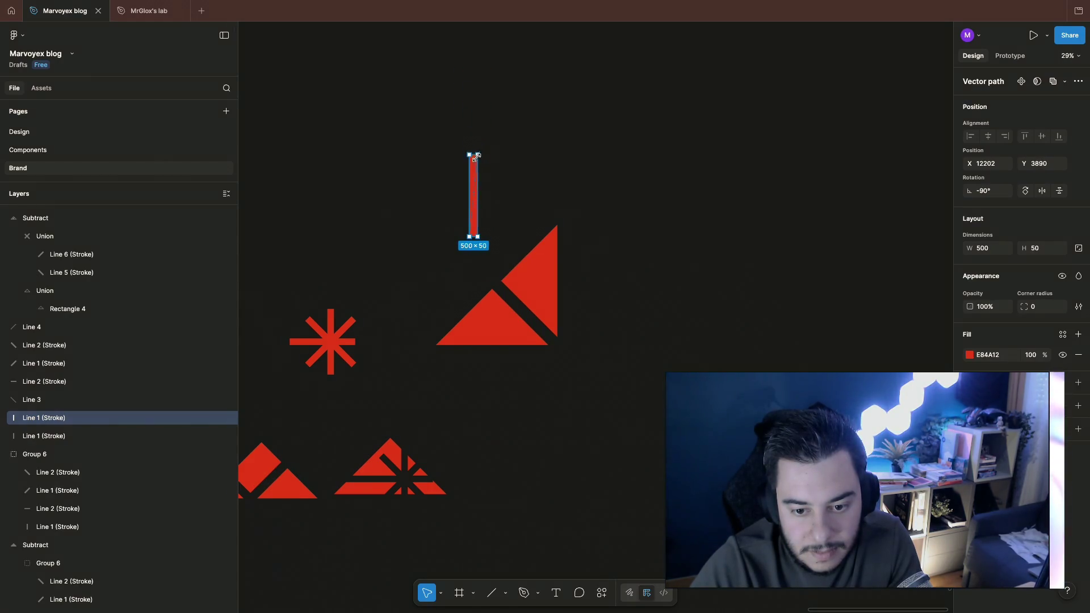
pyautogui.click(551, 154)
# Step: Rotate the copied bar to a -45° diagonal and set it along the triangle's upper edge
pyautogui.click(476, 160)
pyautogui.moveTo(473, 149); pyautogui.dragTo(436, 157)
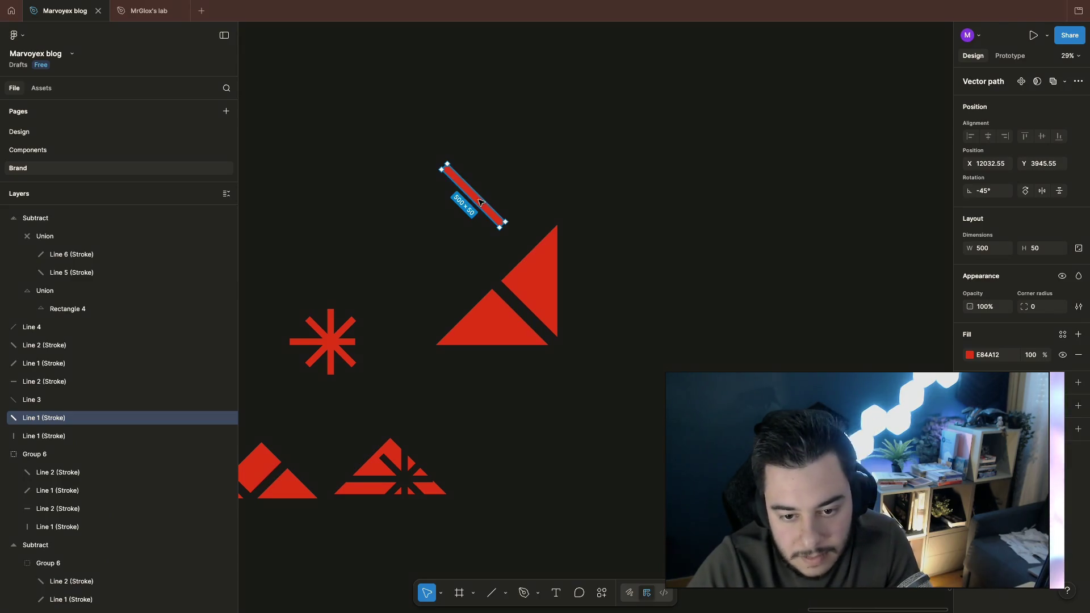
pyautogui.moveTo(481, 198); pyautogui.dragTo(541, 297)
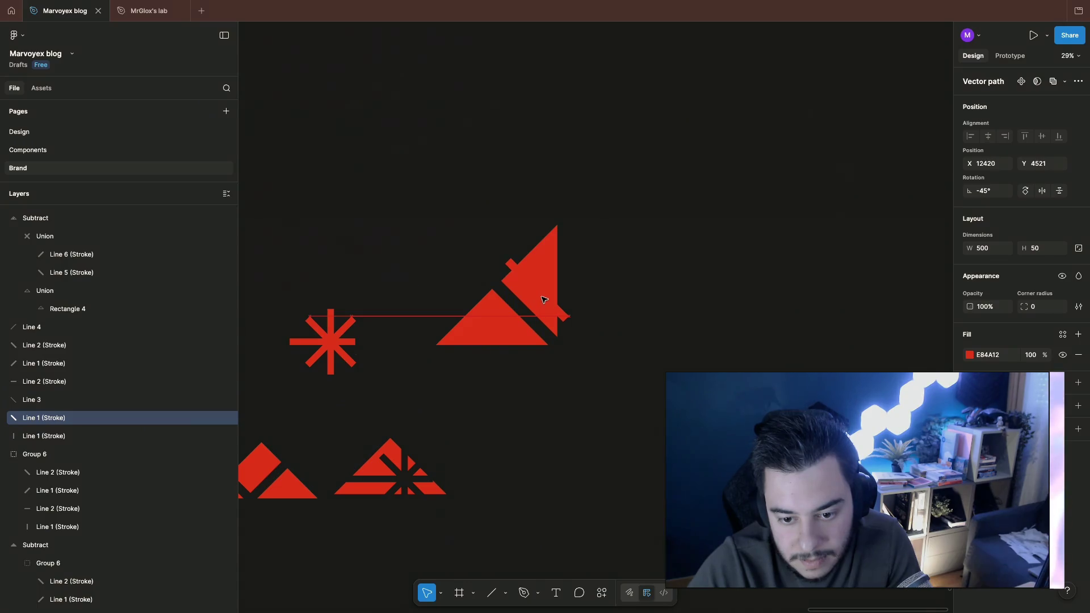
pyautogui.moveTo(542, 301); pyautogui.dragTo(543, 300)
# Step: Duplicate and nudge the bar into six parallel diagonal stripes and marquee-select them all
pyautogui.hotkey('ctrl', 'd')
pyautogui.hotkey('shift', 'Up')
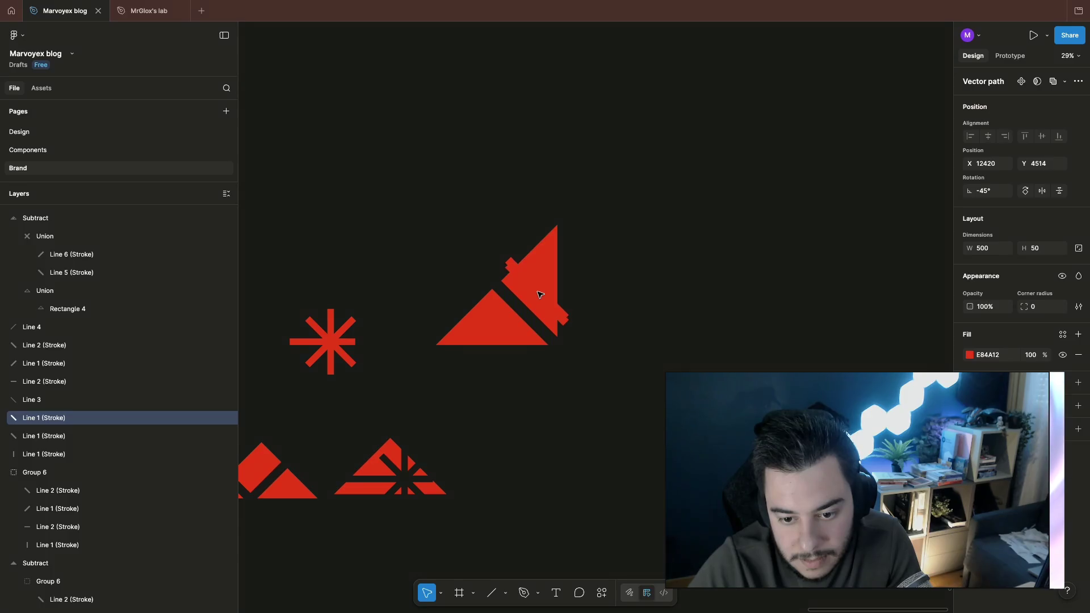
pyautogui.hotkey('shift', 'Up')
pyautogui.hotkey('shift', 'Right')
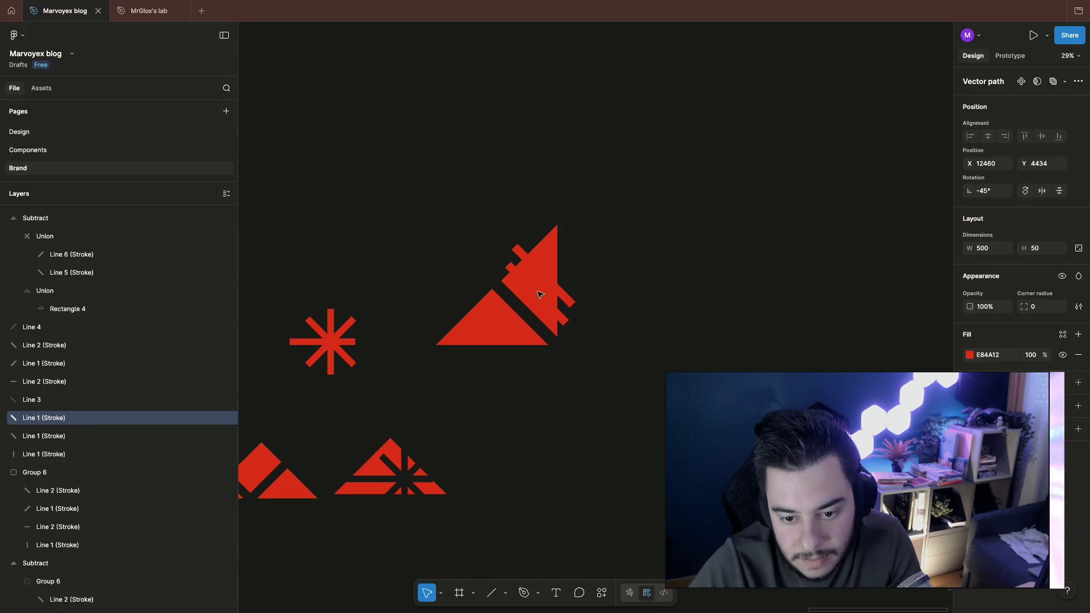
pyautogui.hotkey('ctrl', 'd')
pyautogui.hotkey('ctrl', 'd')
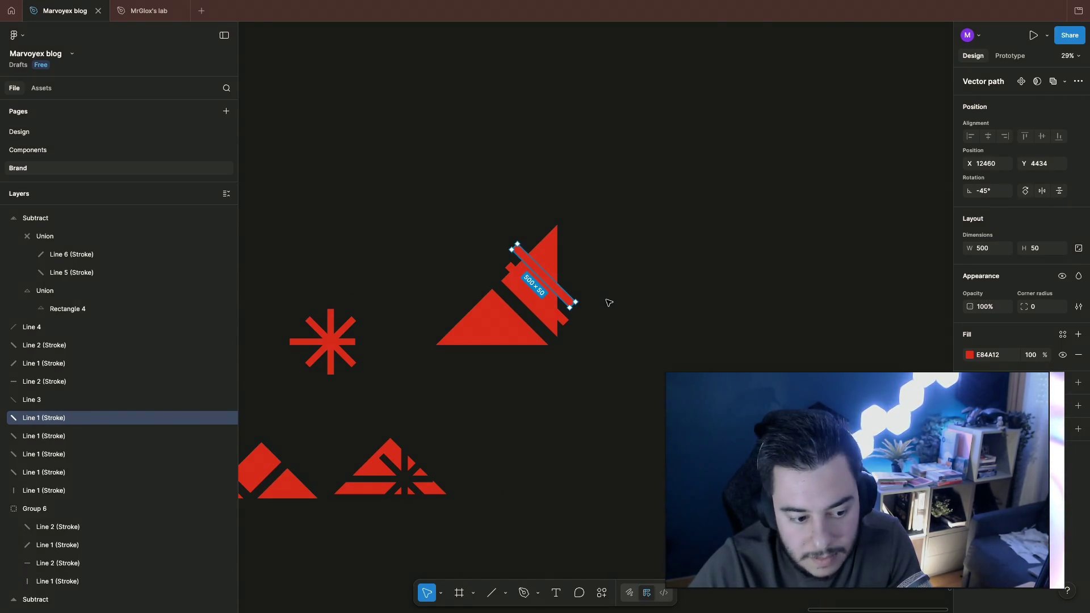
pyautogui.hotkey('ctrl', 'z')
pyautogui.hotkey('ctrl', 'z')
pyautogui.hotkey('shift', 'Down')
pyautogui.hotkey('shift', 'Down')
pyautogui.hotkey('shift', 'Down')
pyautogui.hotkey('shift', 'Left')
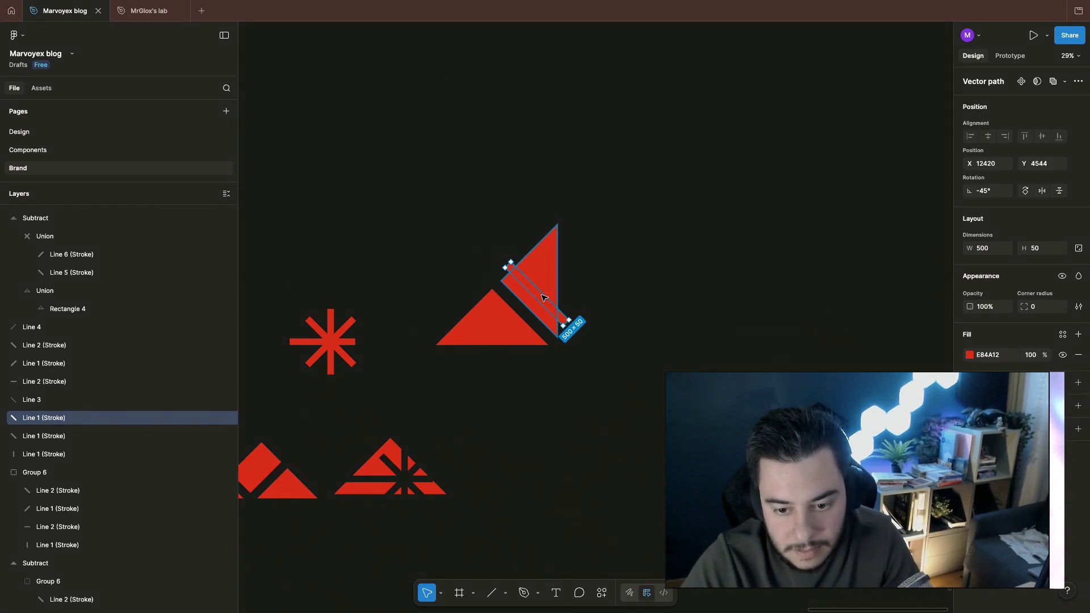
pyautogui.keyDown('alt'); pyautogui.moveTo(547, 294); pyautogui.dragTo(555, 276); pyautogui.keyUp('alt')
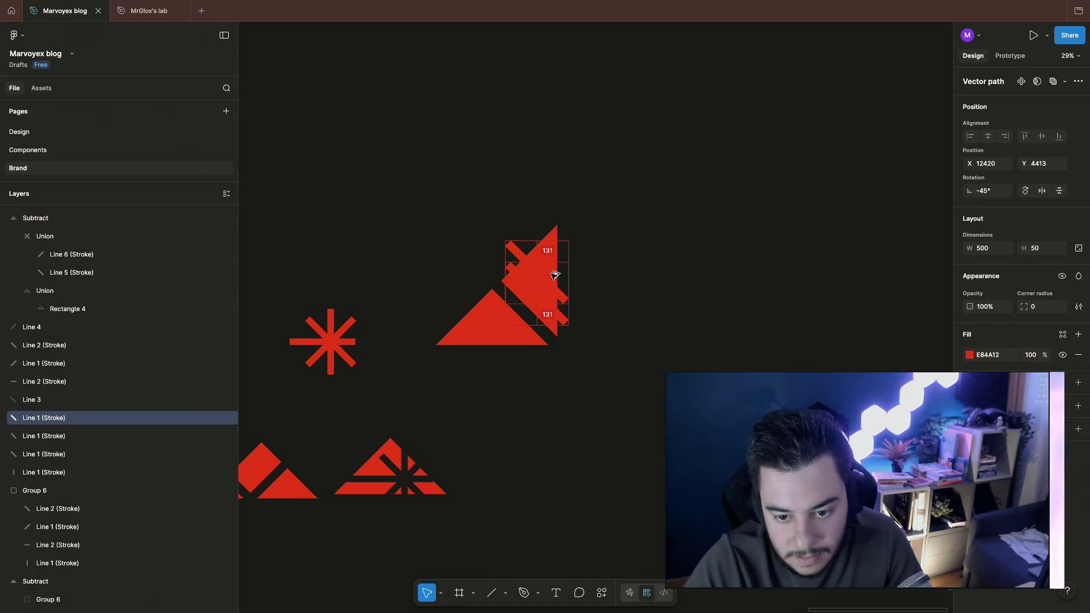
pyautogui.moveTo(554, 276); pyautogui.dragTo(554, 274)
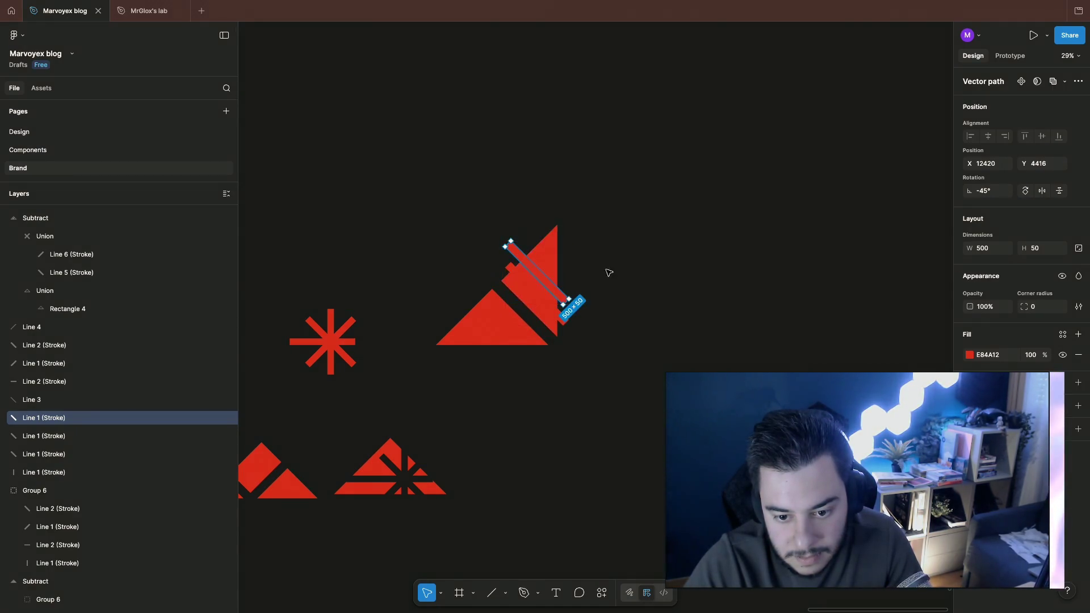
pyautogui.hotkey('ctrl', 'd')
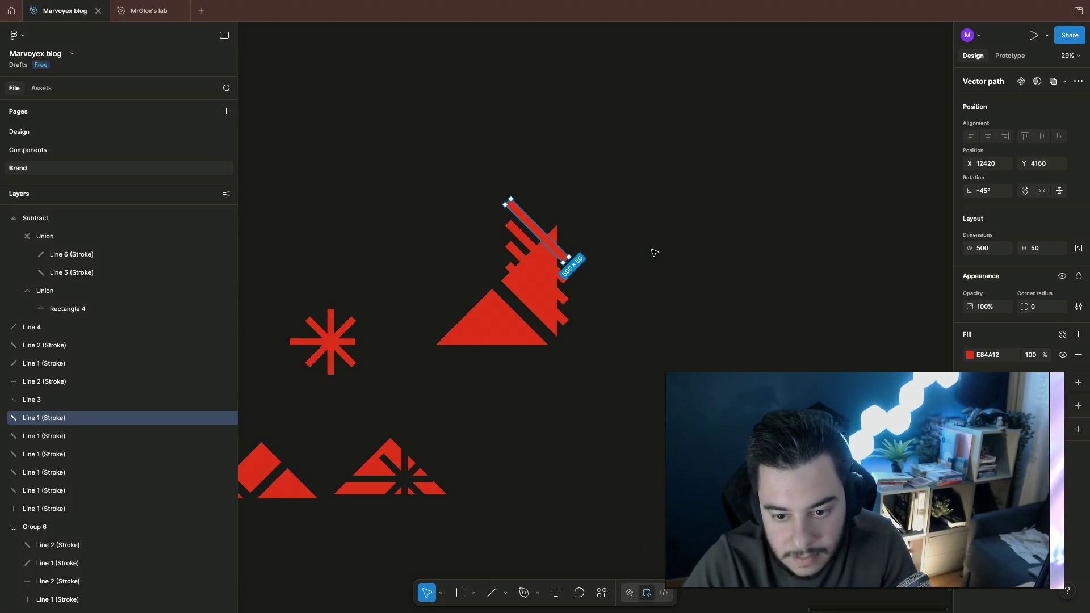
pyautogui.click(653, 253)
pyautogui.moveTo(501, 185); pyautogui.dragTo(607, 274)
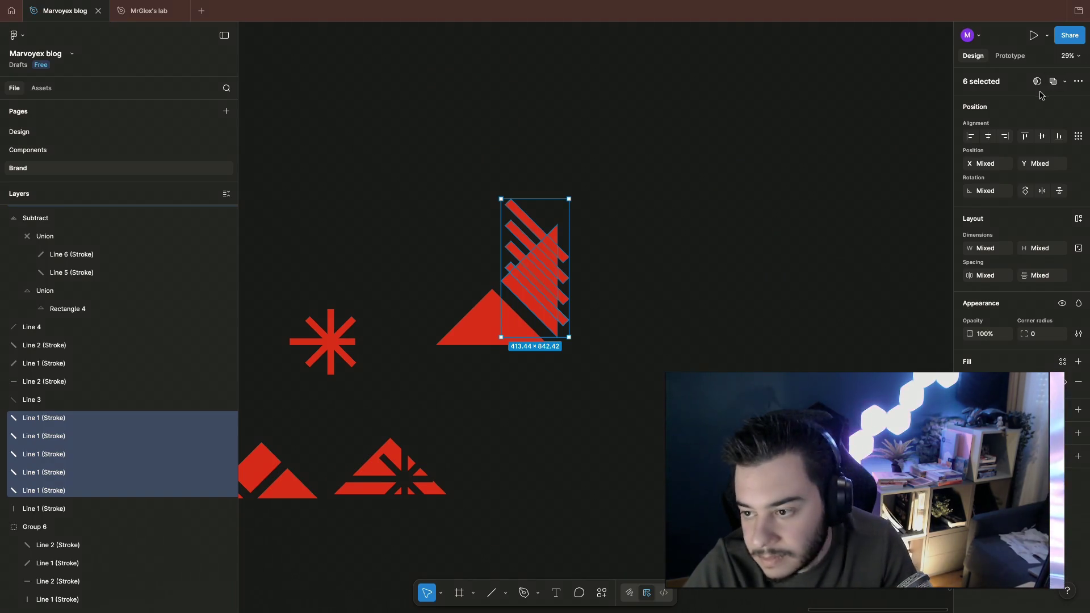
# Step: Try a Subtract boolean on the stripes, then undo it
pyautogui.click(1064, 81)
pyautogui.click(1021, 114)
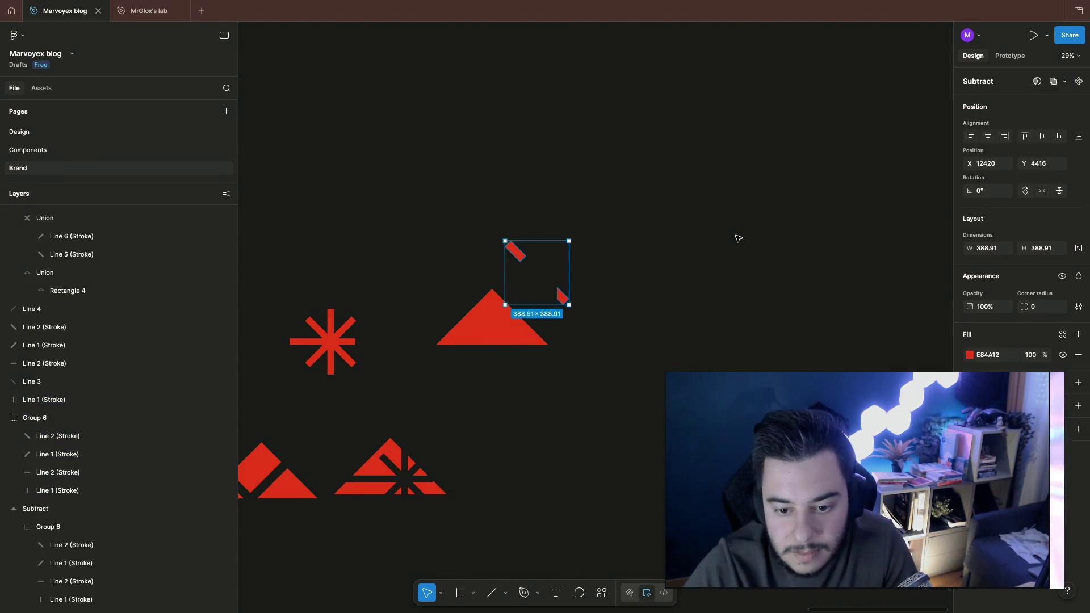
pyautogui.hotkey('ctrl', 'z')
pyautogui.click(273, 358)
# Step: Shift-select the six Line 1 (Stroke) layers and group them as Group 7
pyautogui.click(75, 449)
pyautogui.keyDown('shift'); pyautogui.click(75, 487); pyautogui.keyUp('shift')
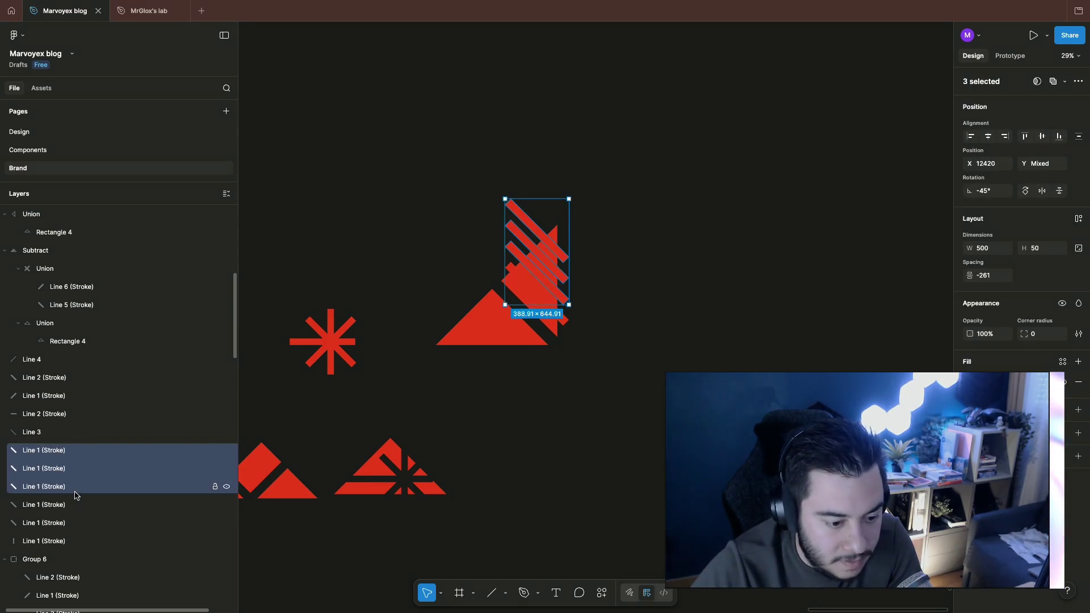
pyautogui.keyDown('shift'); pyautogui.click(75, 523); pyautogui.keyUp('shift')
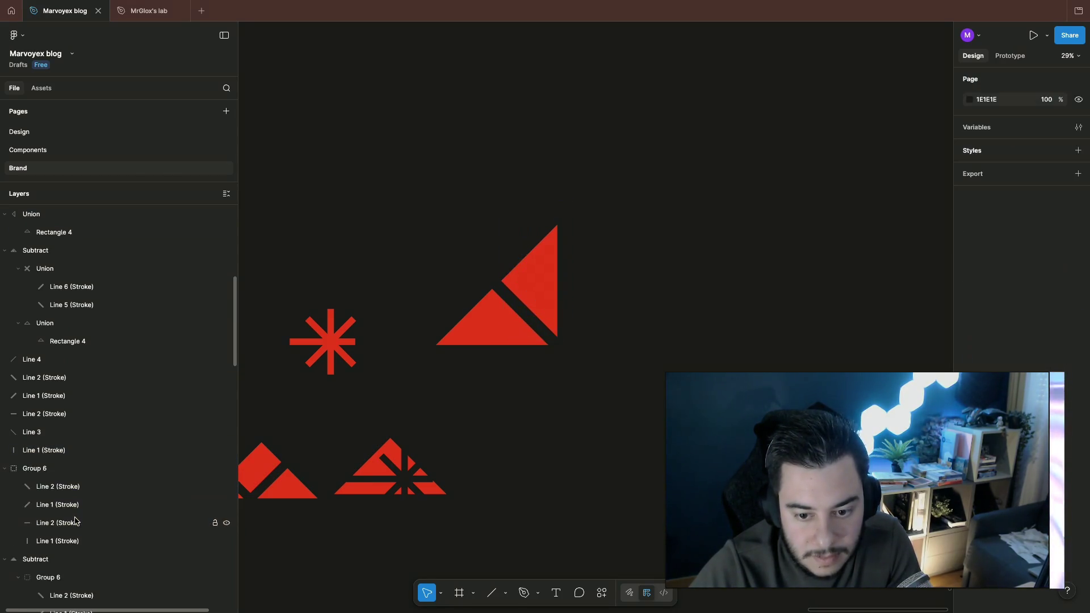
pyautogui.keyDown('shift'); pyautogui.click(76, 542); pyautogui.keyUp('shift')
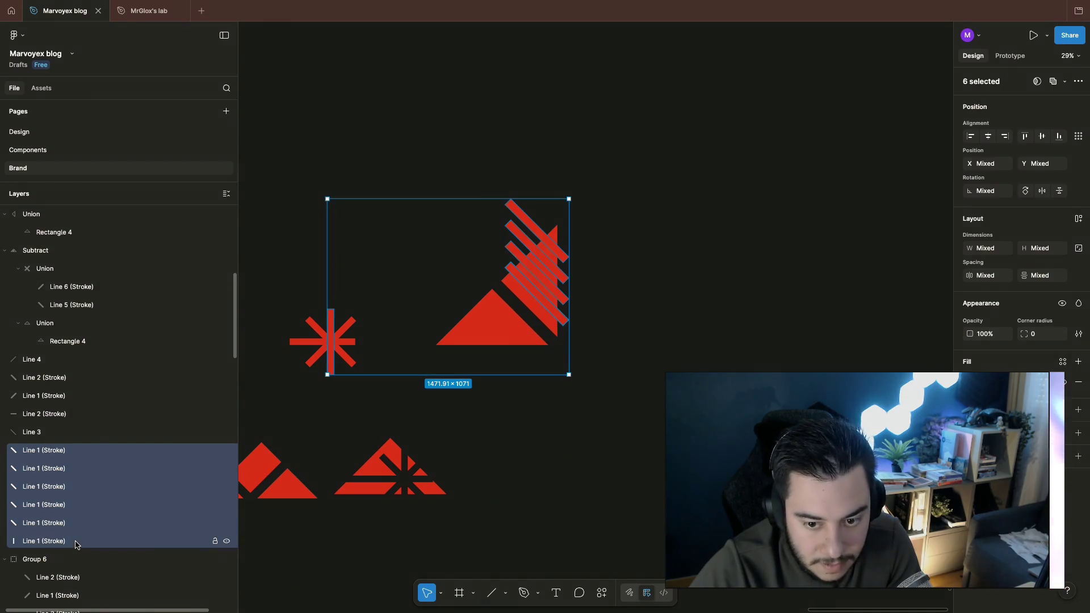
pyautogui.click(77, 524)
pyautogui.click(76, 486)
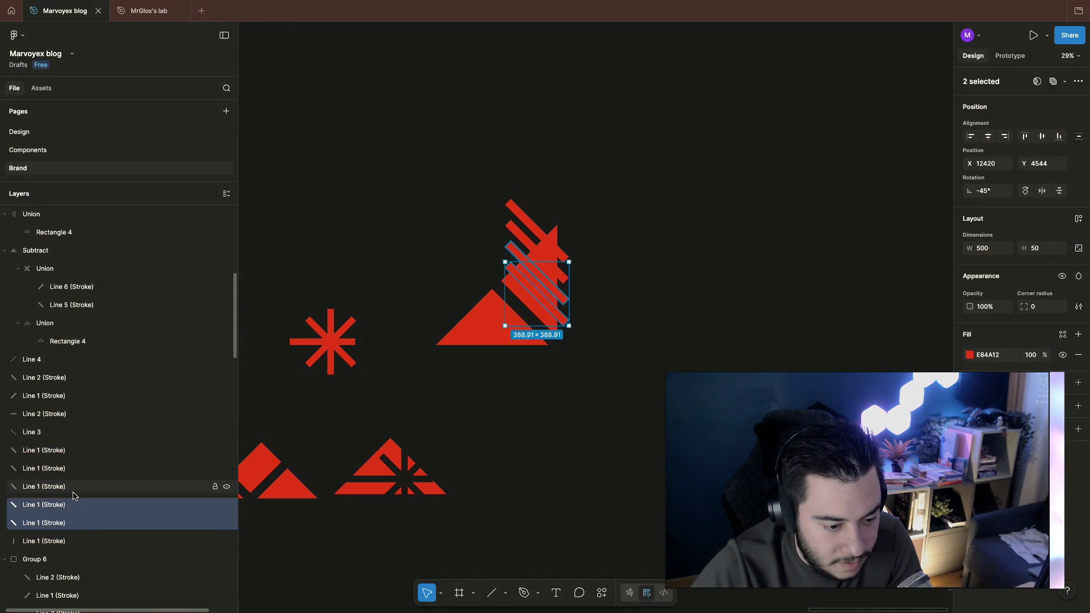
pyautogui.keyDown('shift'); pyautogui.click(79, 468); pyautogui.keyUp('shift')
pyautogui.keyDown('shift'); pyautogui.click(76, 521); pyautogui.keyUp('shift')
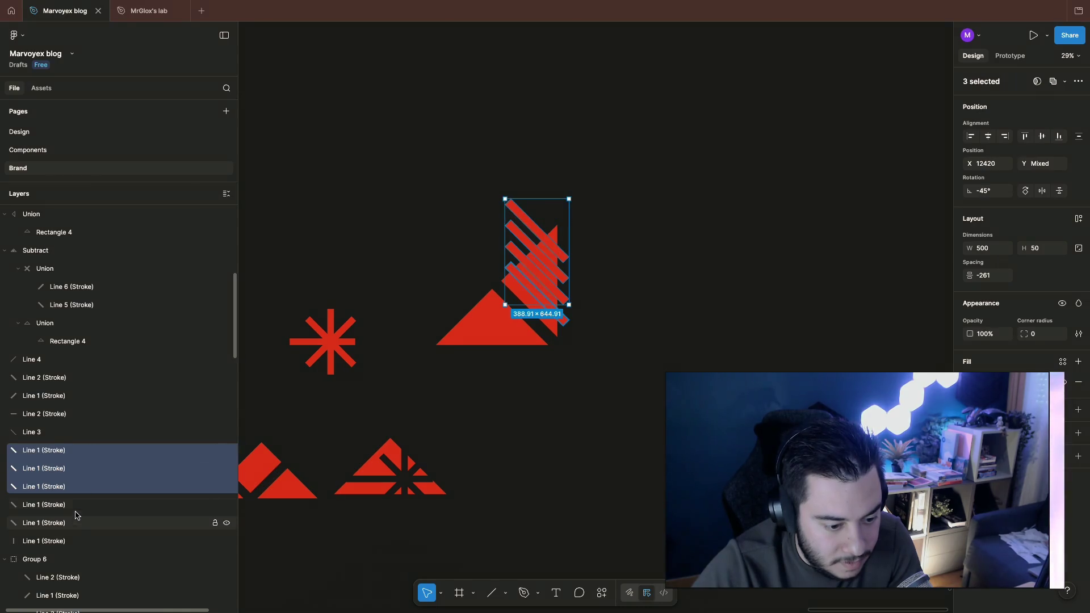
pyautogui.keyDown('shift'); pyautogui.click(75, 541); pyautogui.keyUp('shift')
pyautogui.hotkey('ctrl', 'g')
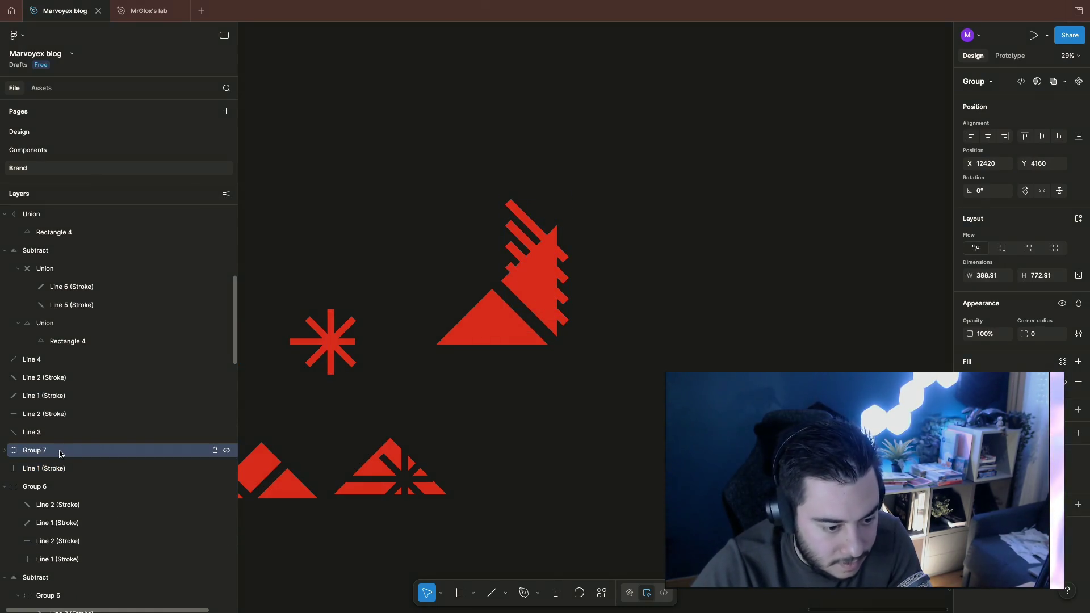
pyautogui.moveTo(505, 183); pyautogui.dragTo(620, 293)
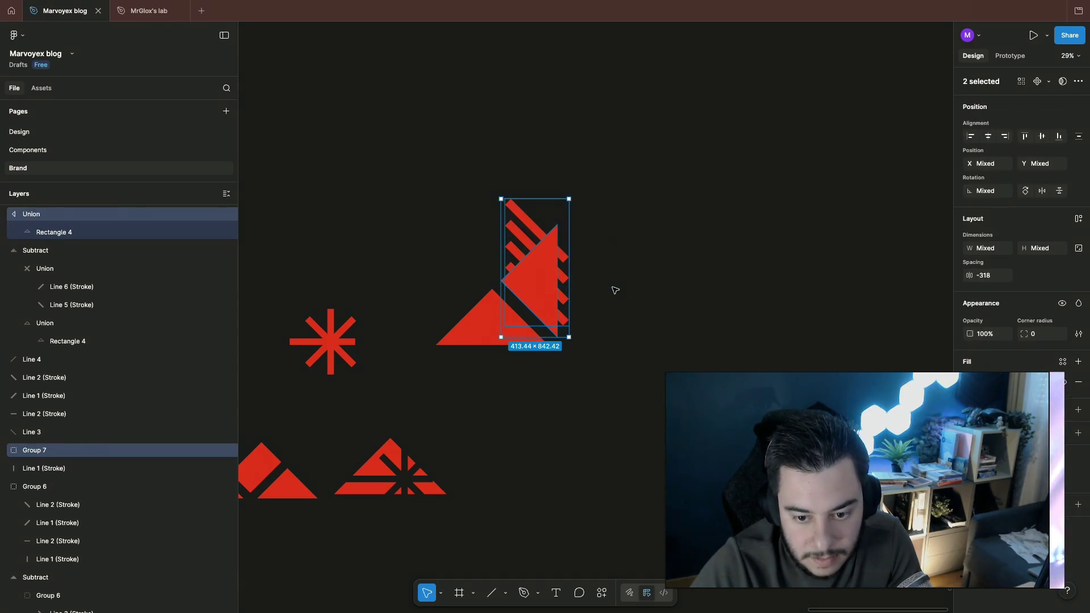
# Step: Move the striped corner piece to the right of the triangle and reselect it with its stripes
pyautogui.moveTo(537, 264); pyautogui.dragTo(645, 269)
pyautogui.click(705, 261)
pyautogui.click(651, 256)
pyautogui.press('Escape')
pyautogui.moveTo(624, 184); pyautogui.dragTo(672, 324)
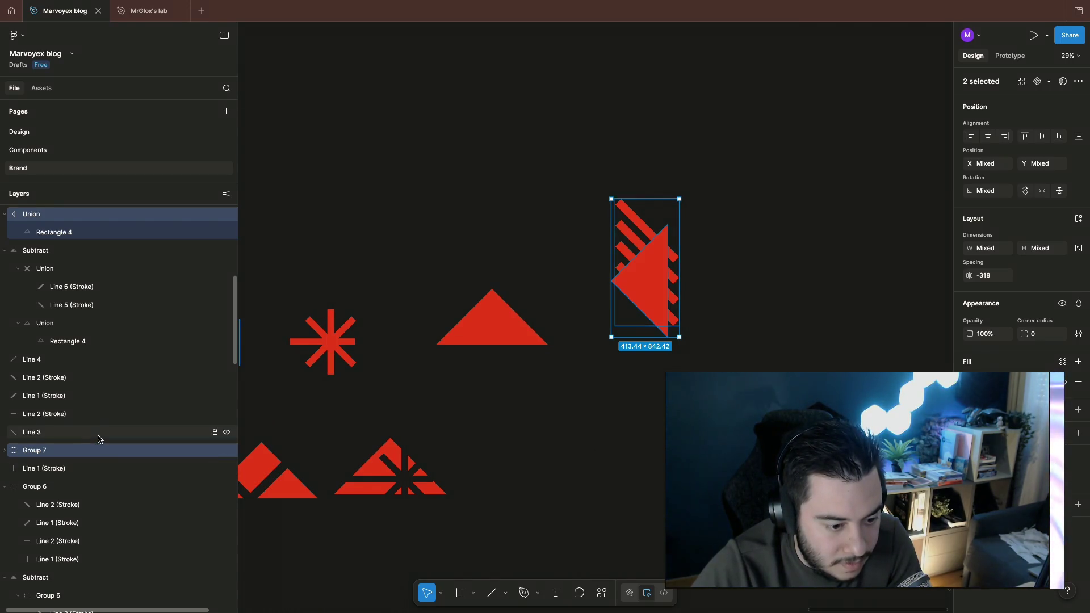
# Step: Try a Subtract on the whole selection and undo it when the result is wrong
pyautogui.rightClick(98, 451)
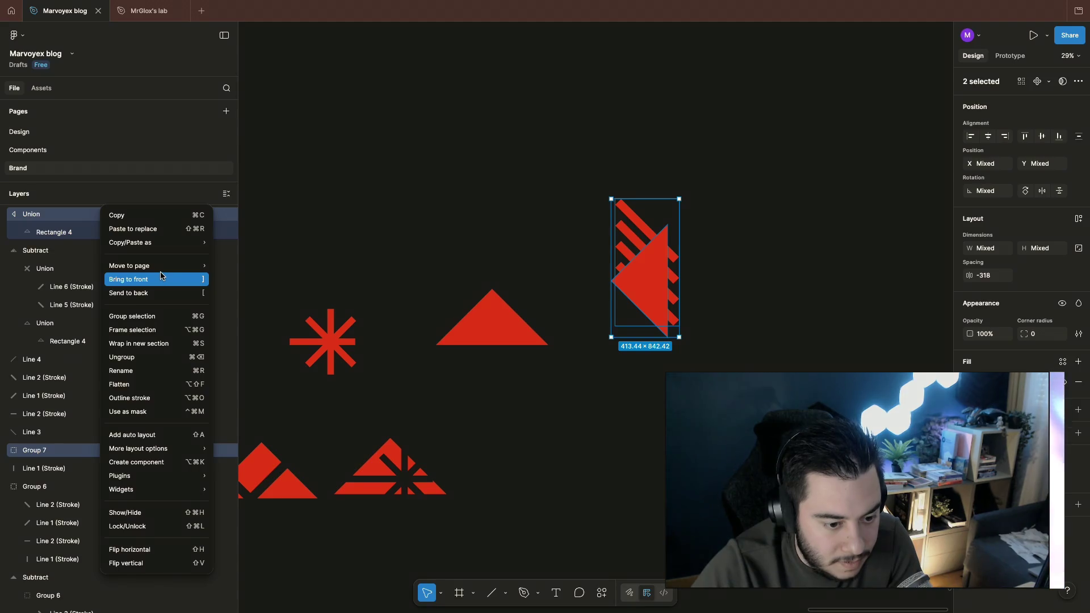
pyautogui.click(530, 108)
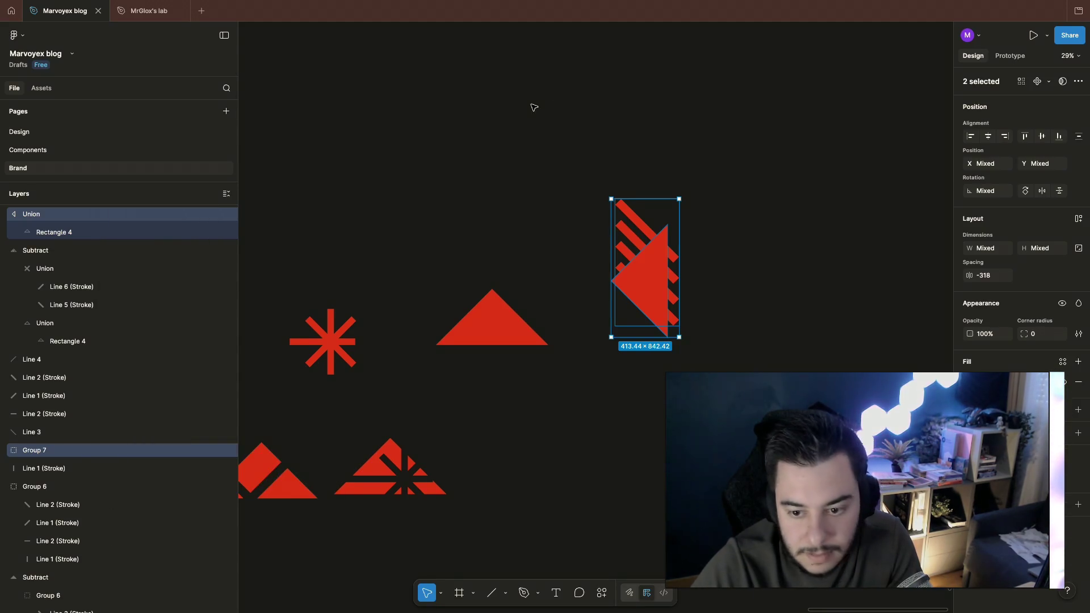
pyautogui.click(1078, 80)
pyautogui.click(1014, 112)
pyautogui.hotkey('ctrl', 'z')
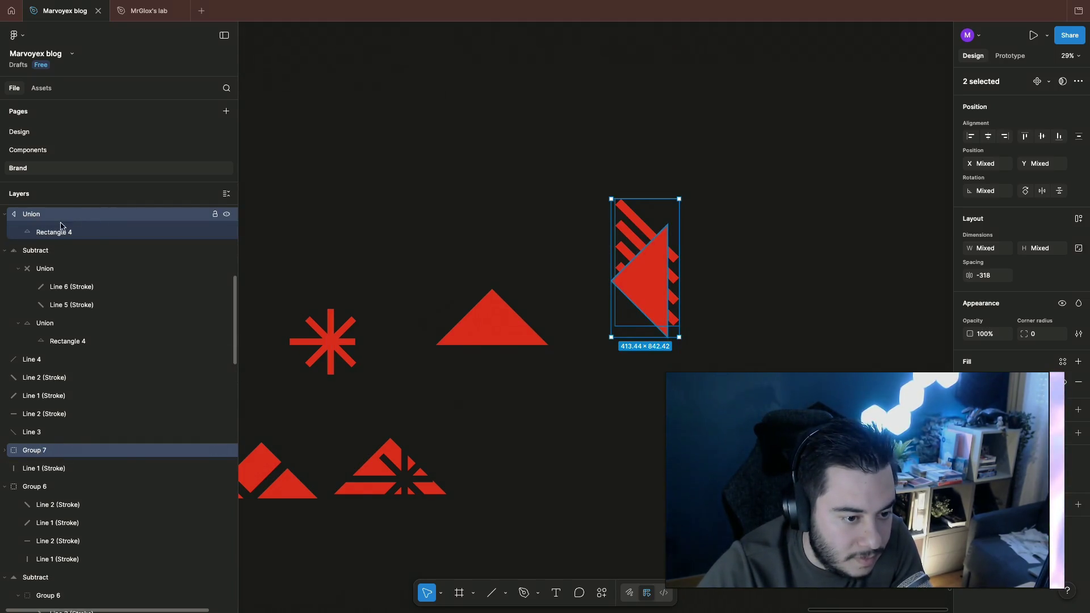
# Step: Move Rectangle 4 out of the Union below Group 7 and Subtract them into one diagonal-stripe shape
pyautogui.click(58, 231)
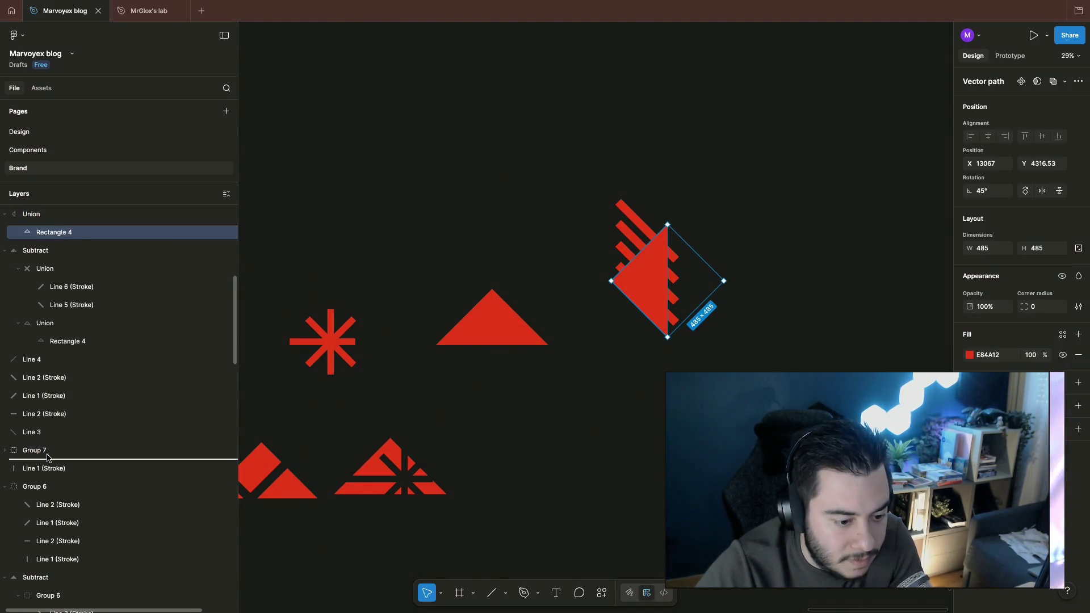
pyautogui.moveTo(58, 293); pyautogui.dragTo(48, 443)
pyautogui.keyDown('shift'); pyautogui.click(46, 431); pyautogui.keyUp('shift')
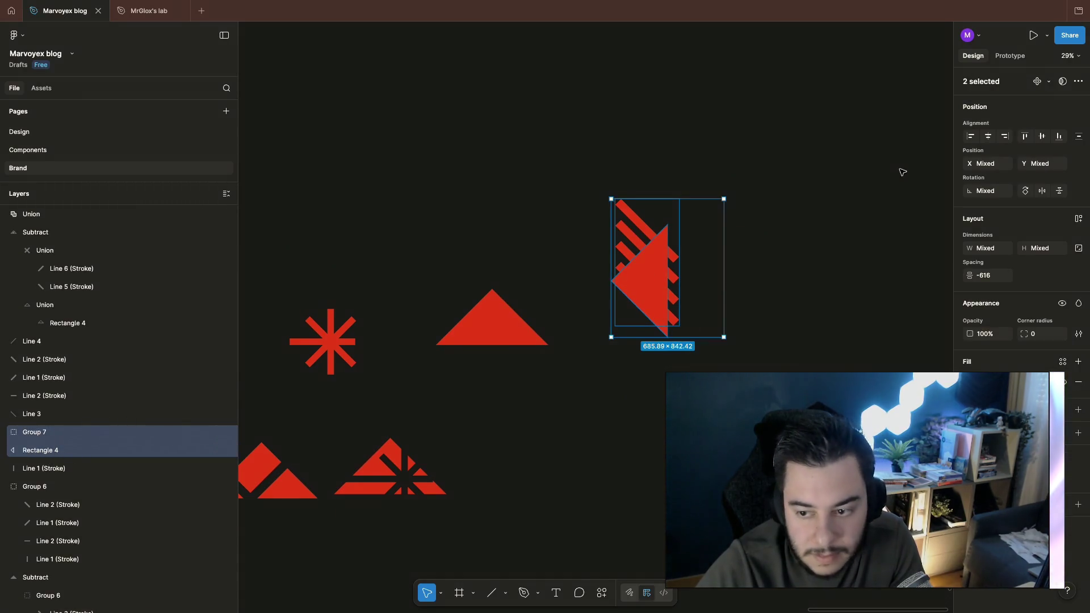
pyautogui.click(1078, 81)
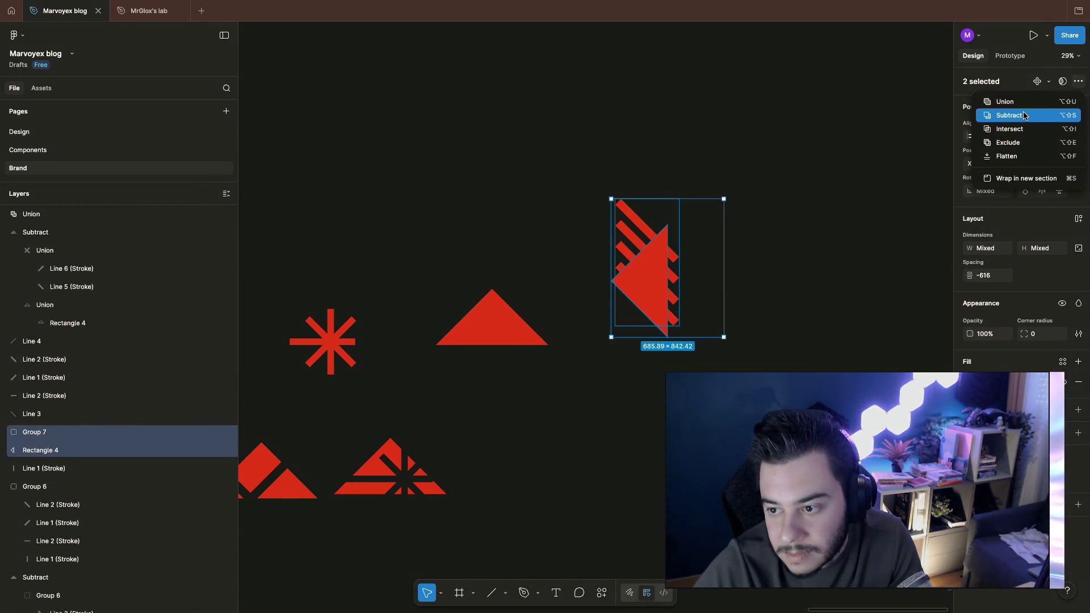
pyautogui.click(1005, 114)
pyautogui.click(824, 248)
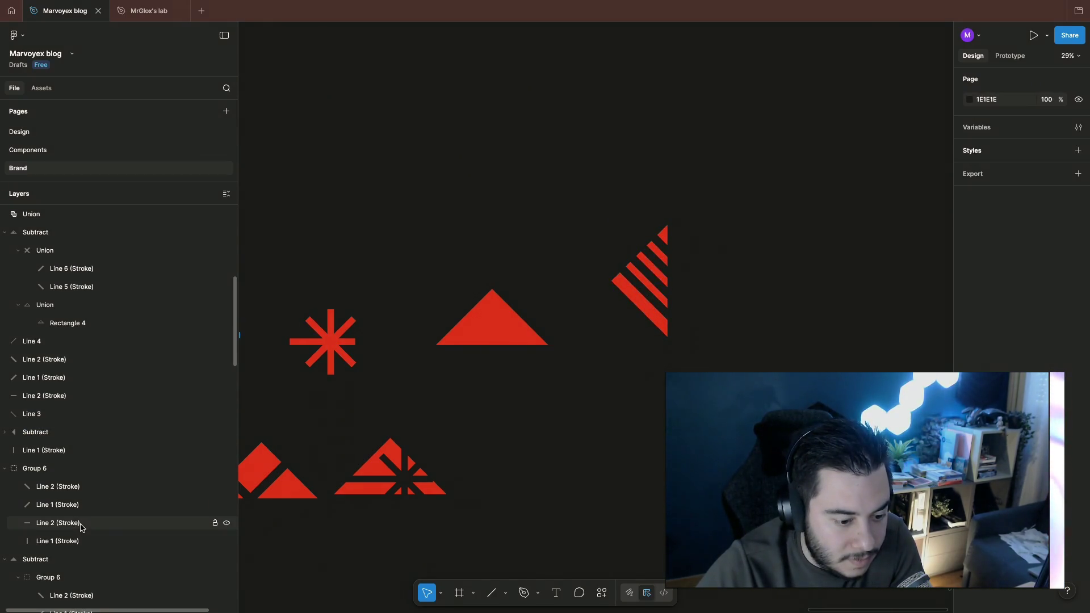
# Step: Expand the new Subtract layer and select Group 7 inside it
pyautogui.click(34, 432)
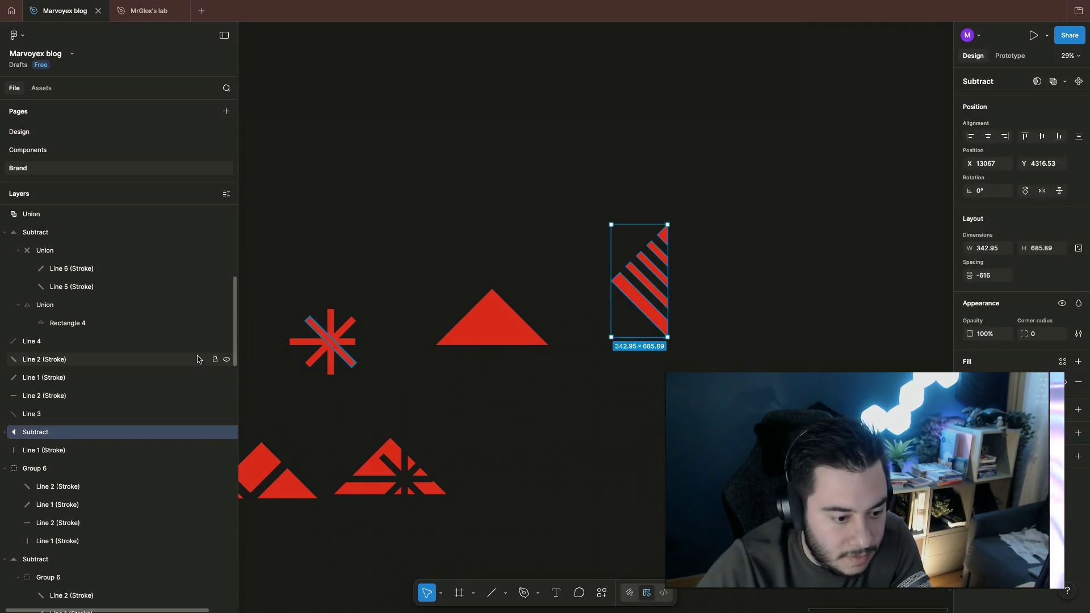
pyautogui.click(10, 431)
pyautogui.click(99, 452)
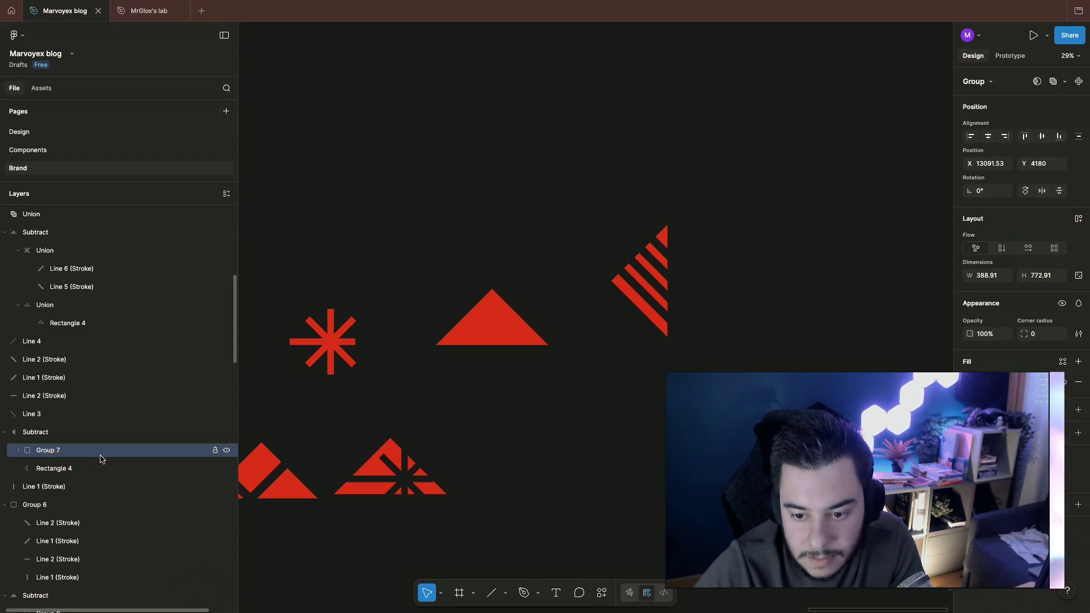
# Step: Nudge Group 7 up with shift+Up, then check the striped triangle mark on the canvas
pyautogui.hotkey('shift', 'Up')
pyautogui.hotkey('shift', 'Up')
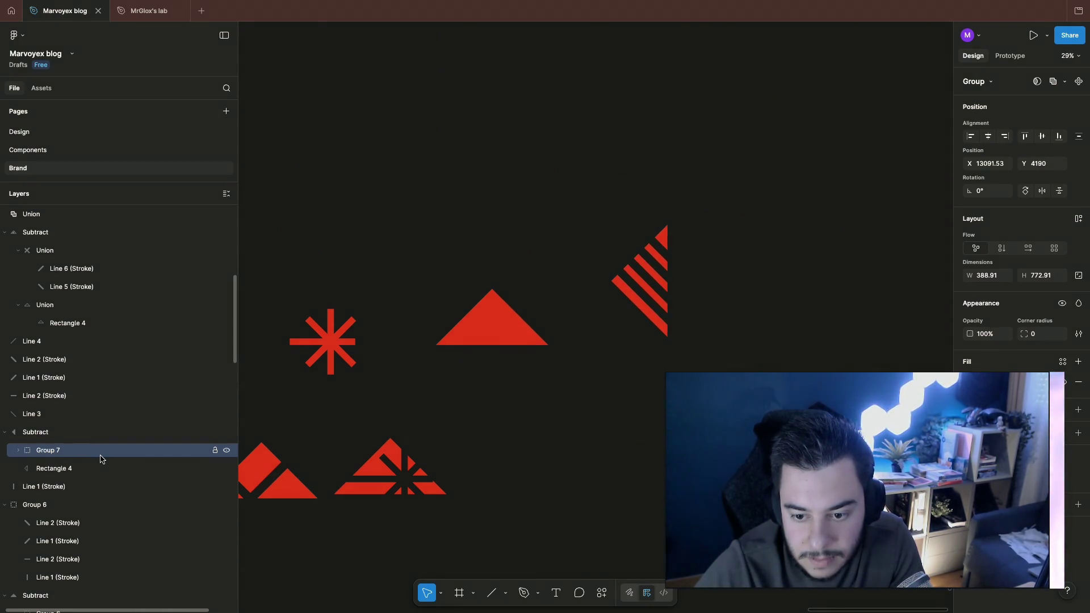
pyautogui.click(779, 325)
pyautogui.scroll(-2, 778, 324)
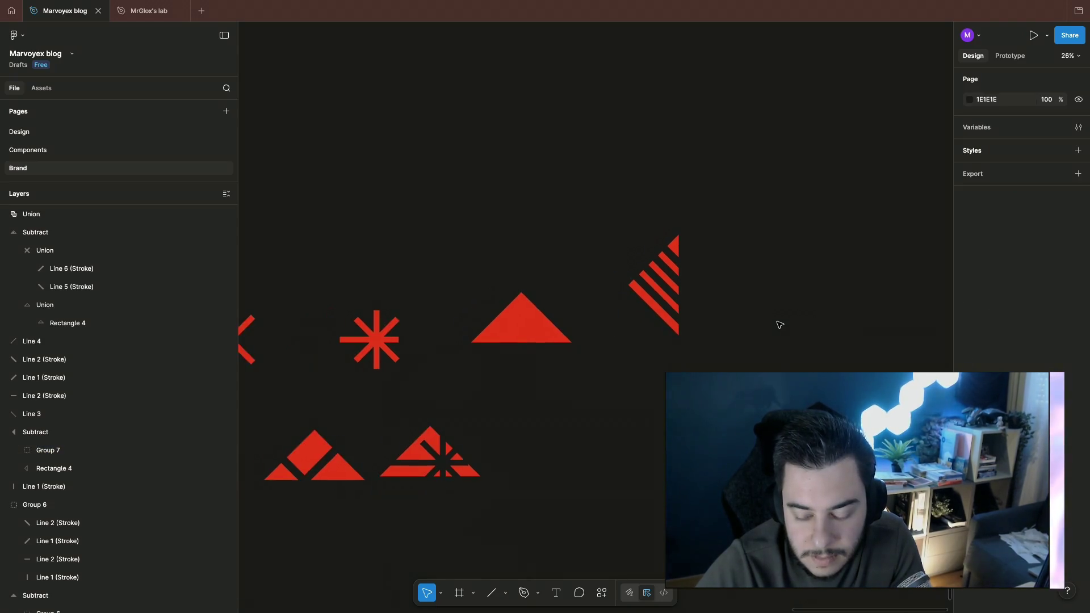
pyautogui.click(652, 282)
pyautogui.click(633, 341)
pyautogui.hscroll(1, 730, 298)
pyautogui.click(647, 290)
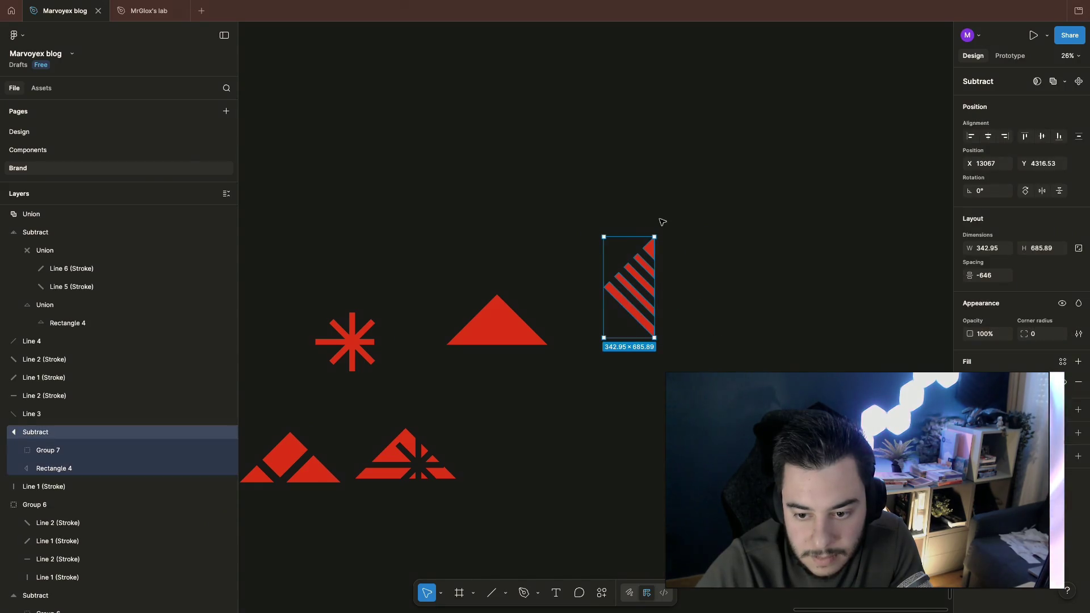
pyautogui.click(720, 325)
pyautogui.hscroll(-3, 720, 325)
pyautogui.scroll(2, 719, 325)
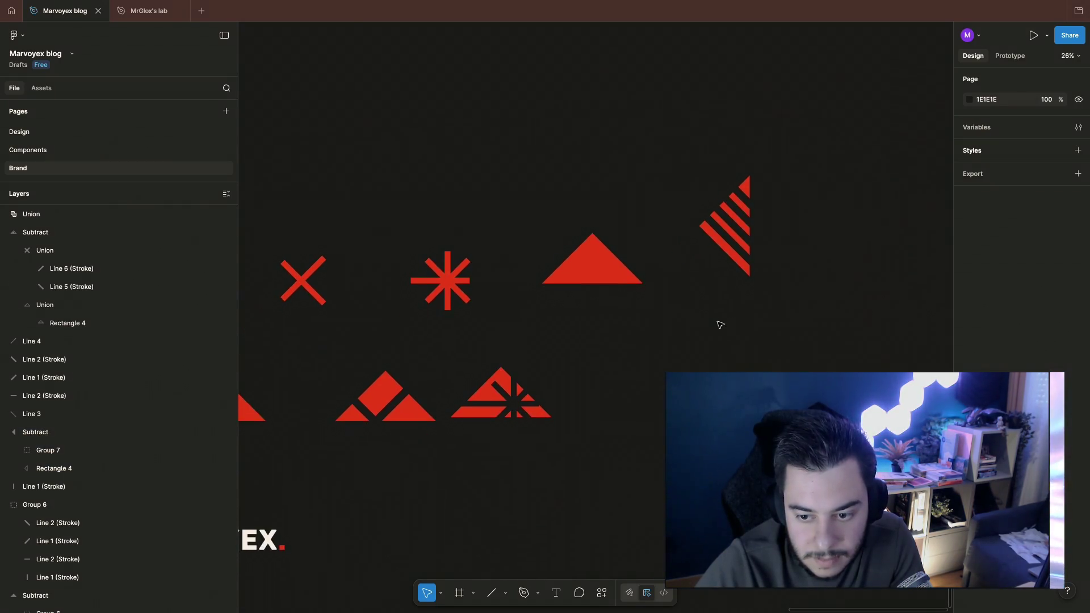
pyautogui.hscroll(-4, 787, 312)
pyautogui.scroll(1, 717, 256)
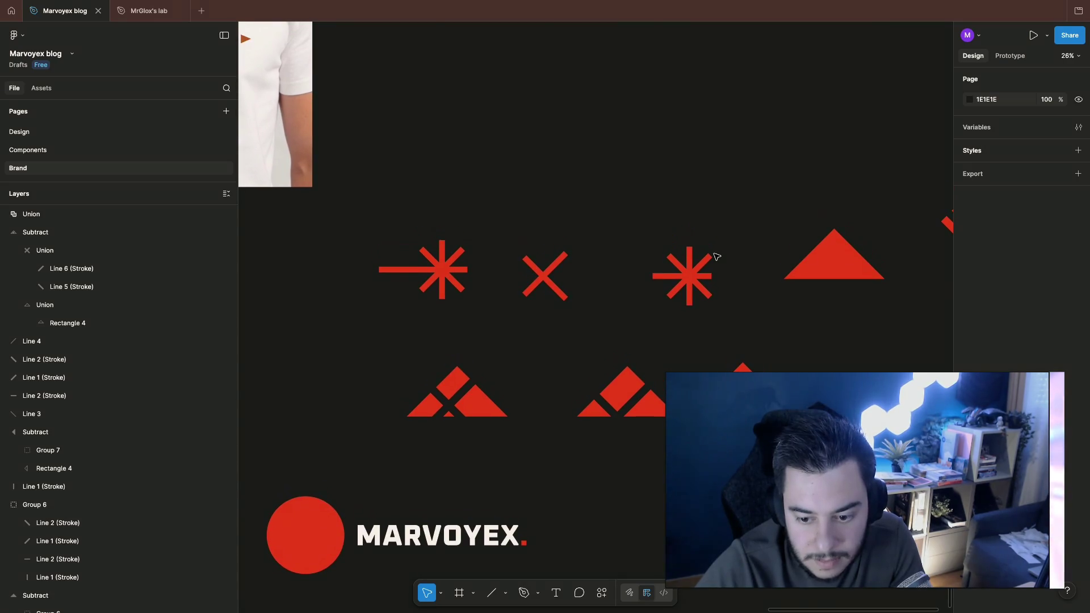
# Step: Select all four arms of the third starburst and drag it onto the triangle's apex
pyautogui.click(664, 281)
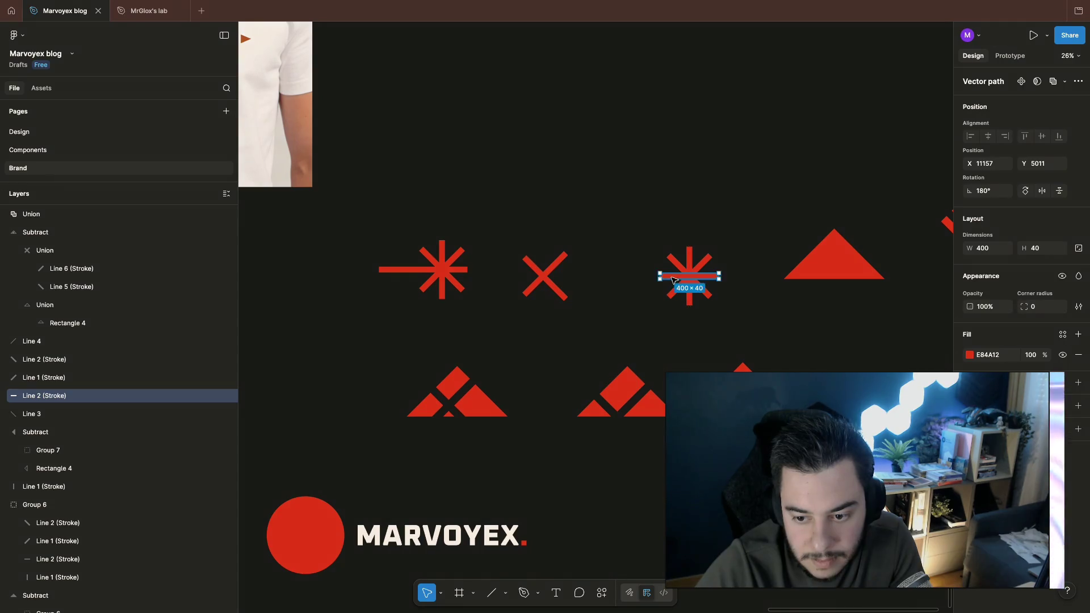
pyautogui.click(788, 320)
pyautogui.moveTo(656, 231); pyautogui.dragTo(732, 320)
pyautogui.hscroll(5, 775, 319)
pyautogui.scroll(1, 775, 319)
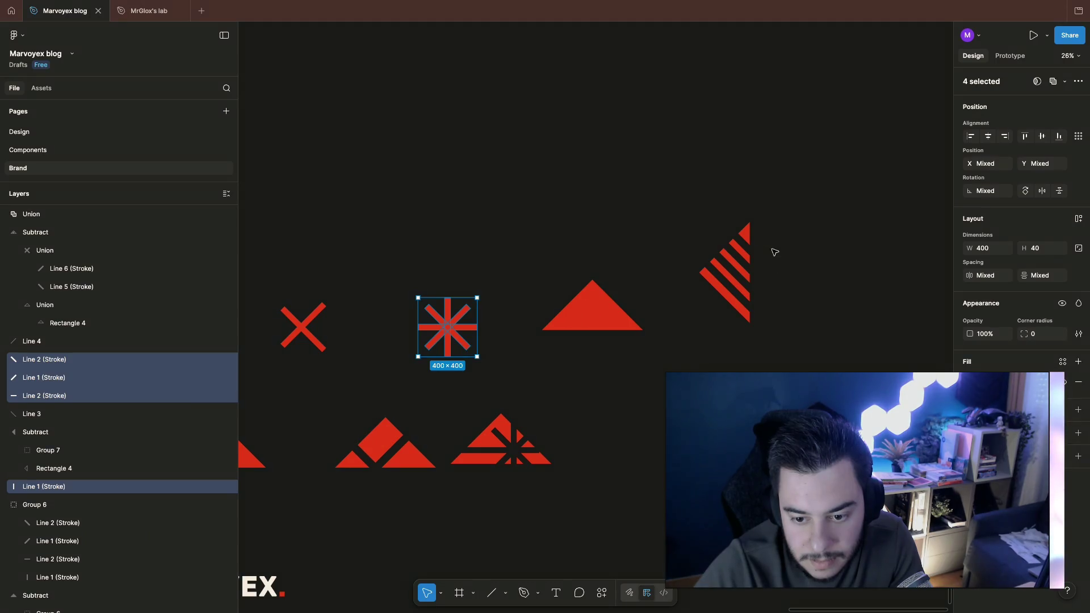
pyautogui.moveTo(452, 335); pyautogui.dragTo(620, 267)
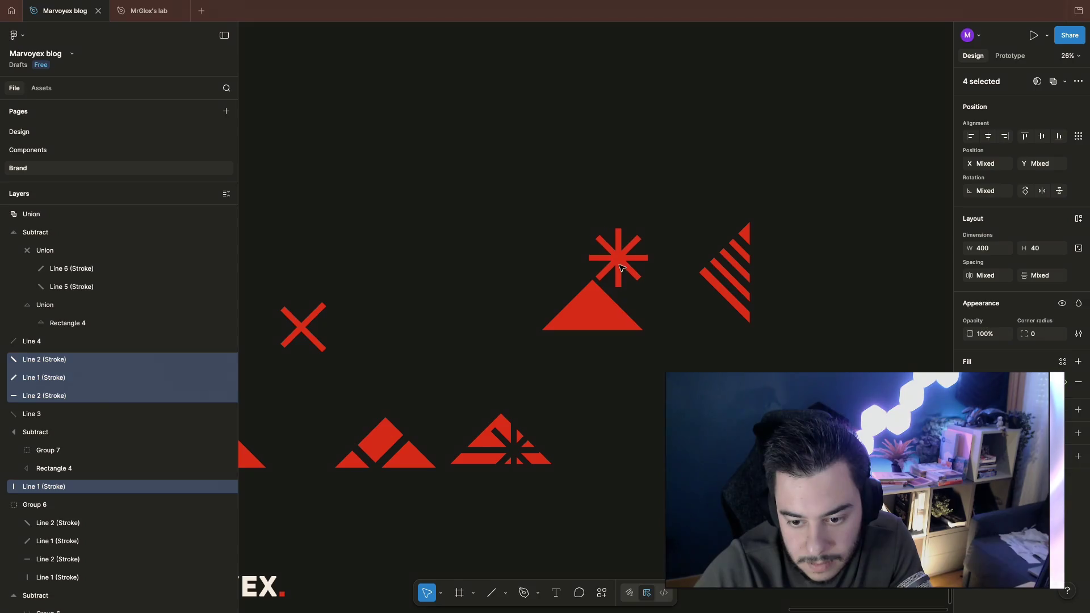
pyautogui.click(698, 363)
pyautogui.scroll(2, 699, 364)
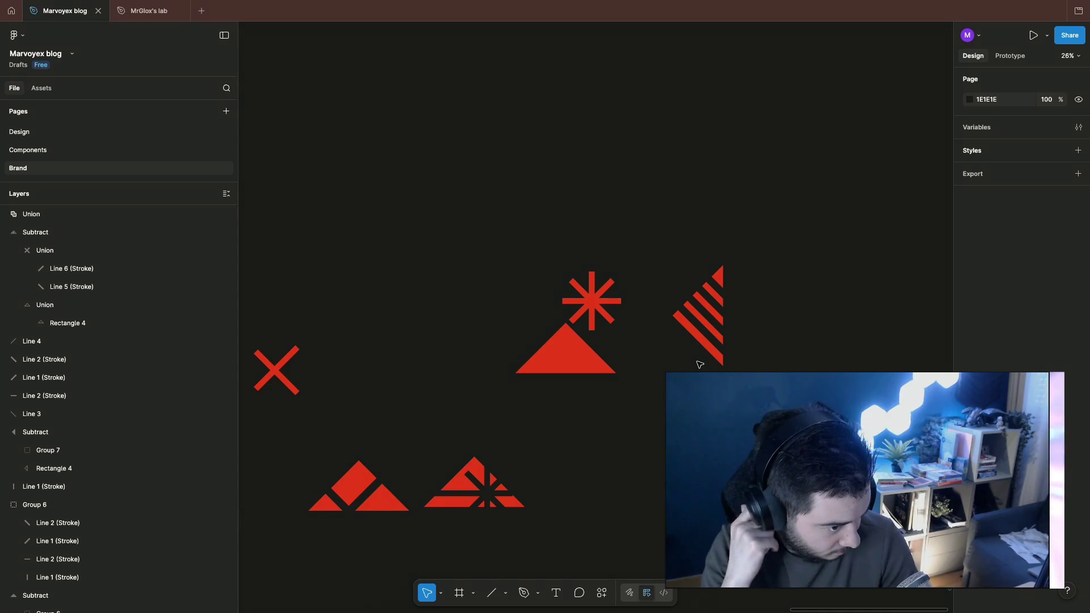
# Step: Inspect the starburst arm and the solid red triangle beneath it
pyautogui.click(612, 304)
pyautogui.click(634, 317)
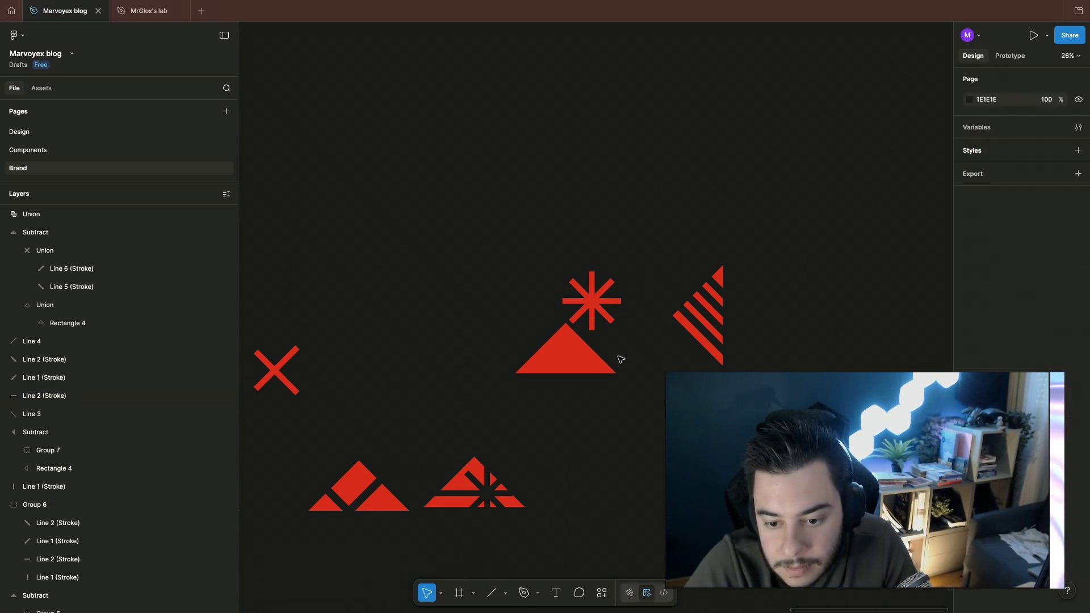
pyautogui.click(597, 365)
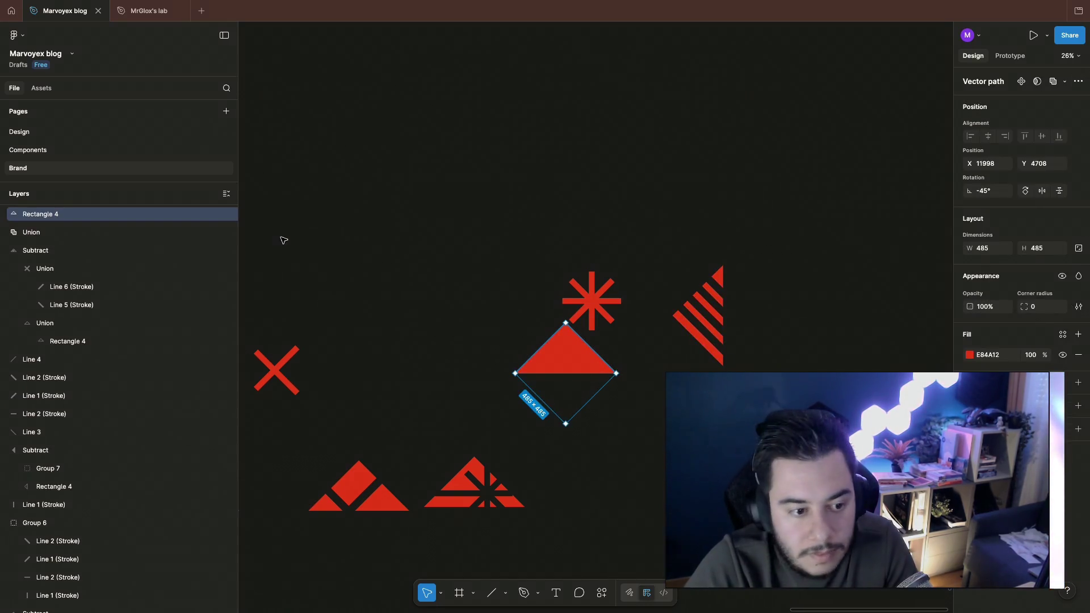
pyautogui.click(550, 369)
pyautogui.scroll(-3, 549, 369)
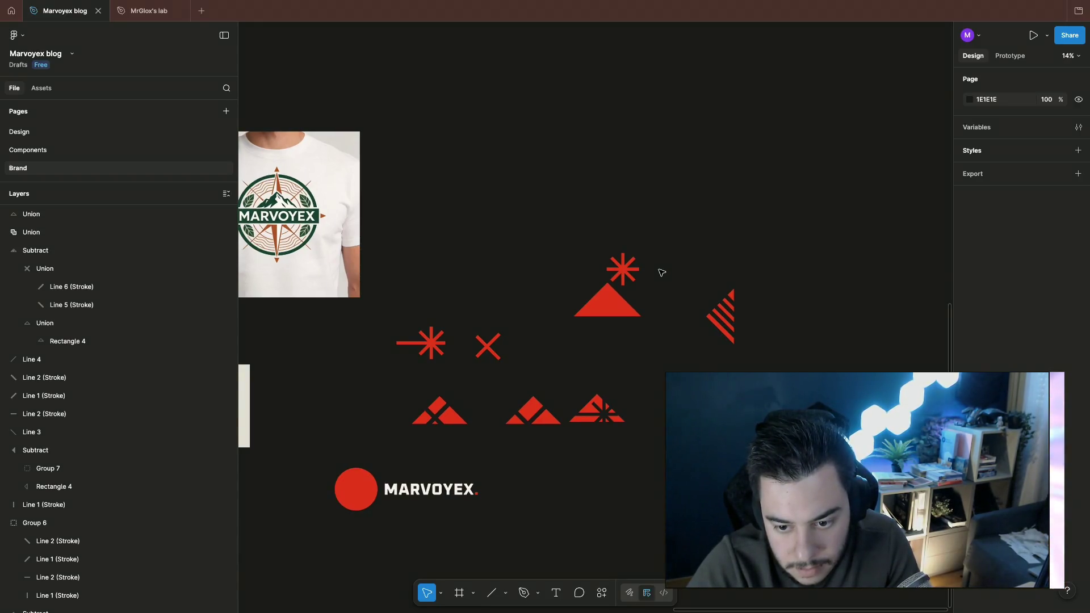
pyautogui.hscroll(1, 671, 276)
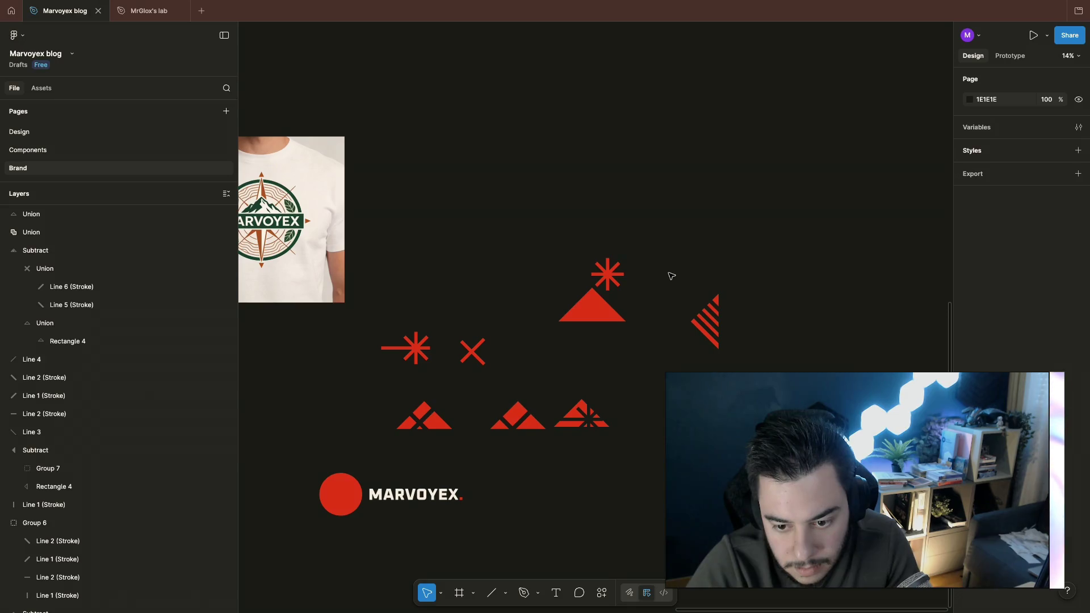
# Step: Shorten the starburst's two diagonal arms from a corner handle
pyautogui.click(607, 272)
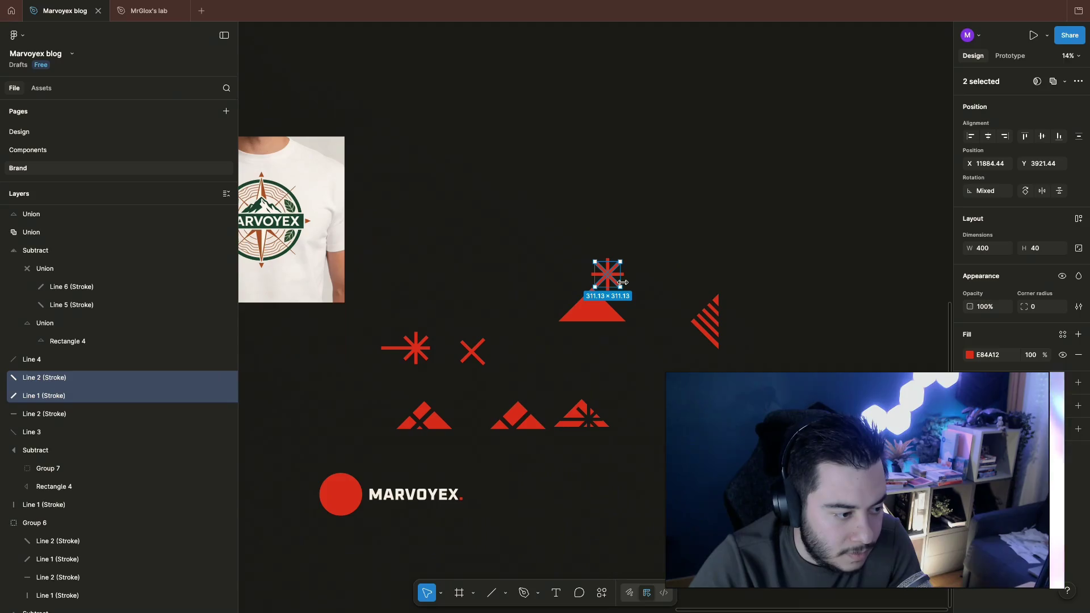
pyautogui.scroll(3, 624, 283)
pyautogui.scroll(3, 626, 213)
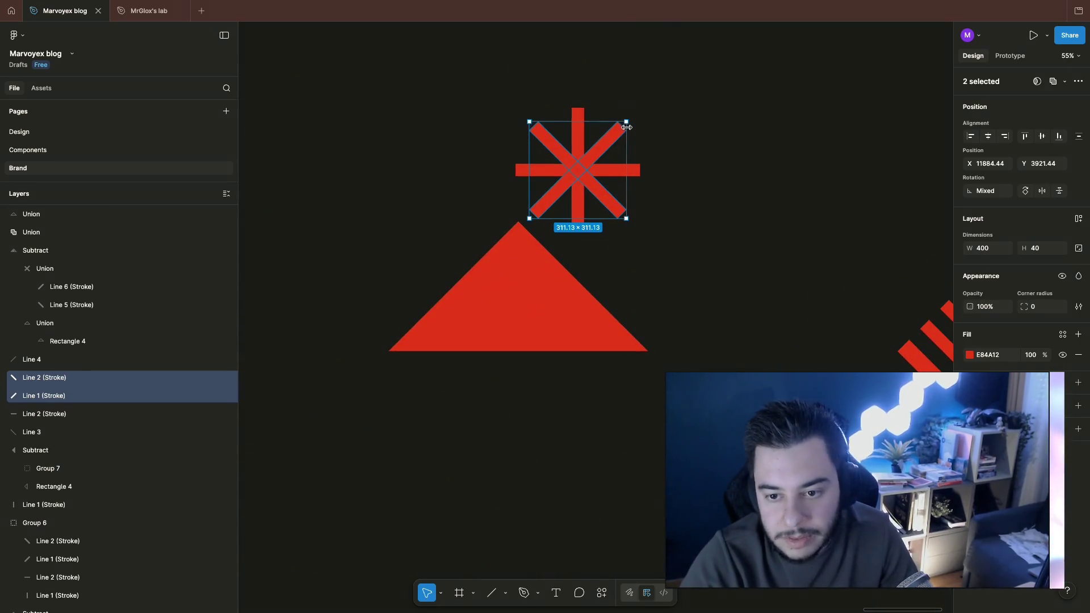
pyautogui.moveTo(627, 127)
pyautogui.mouseDown()
pyautogui.moveTo(639, 109)
pyautogui.moveTo(619, 127)
pyautogui.mouseUp()
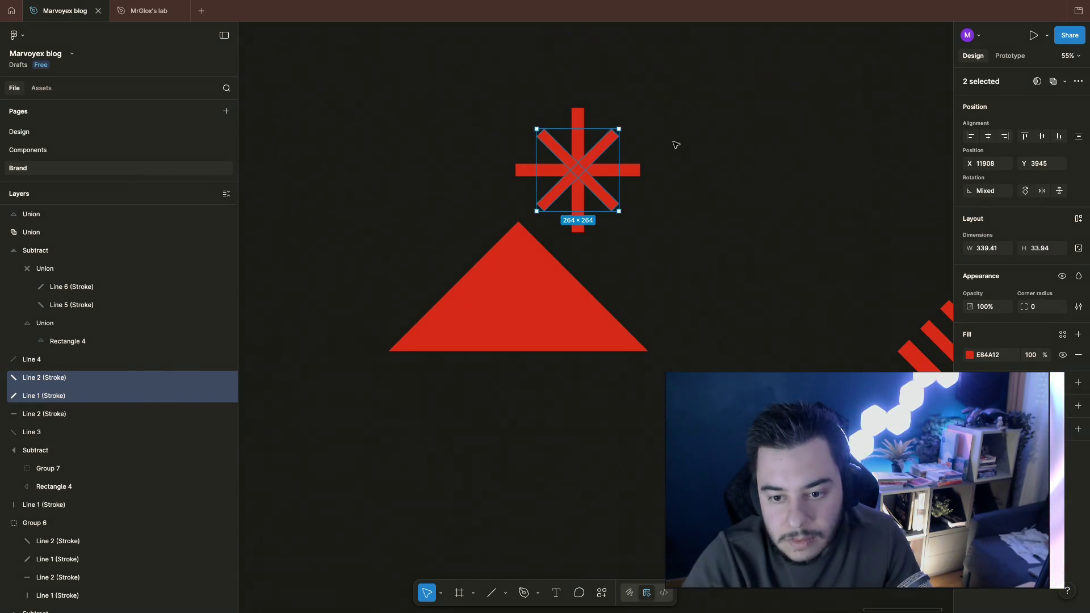
pyautogui.click(665, 136)
pyautogui.click(626, 201)
# Step: Select all four arms and nudge the starburst down onto the triangle's peak
pyautogui.keyDown('shift'); pyautogui.click(633, 179); pyautogui.keyUp('shift')
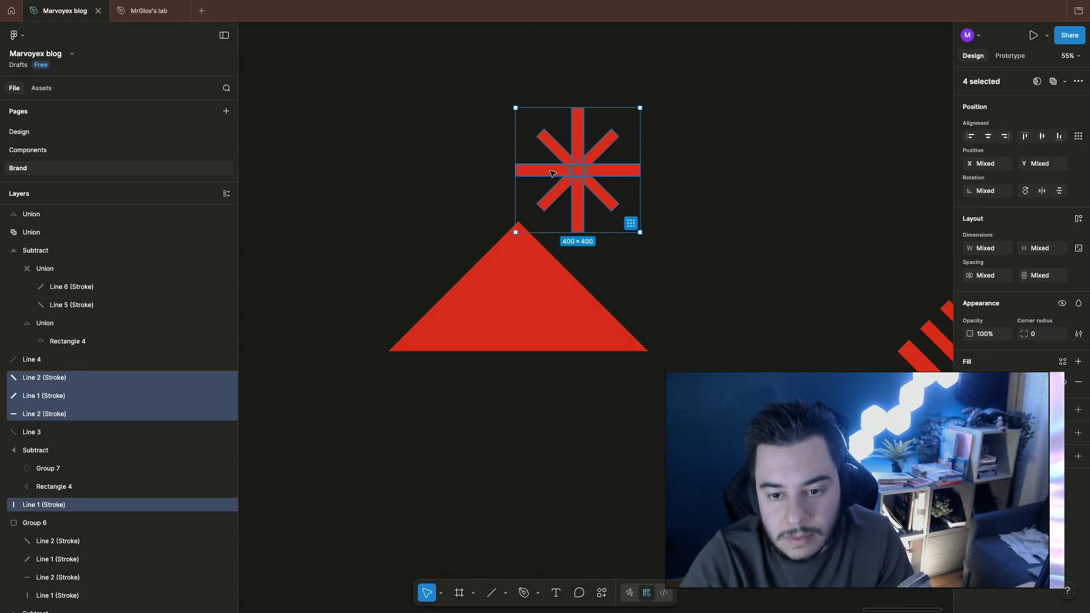
pyautogui.moveTo(552, 173); pyautogui.dragTo(548, 184)
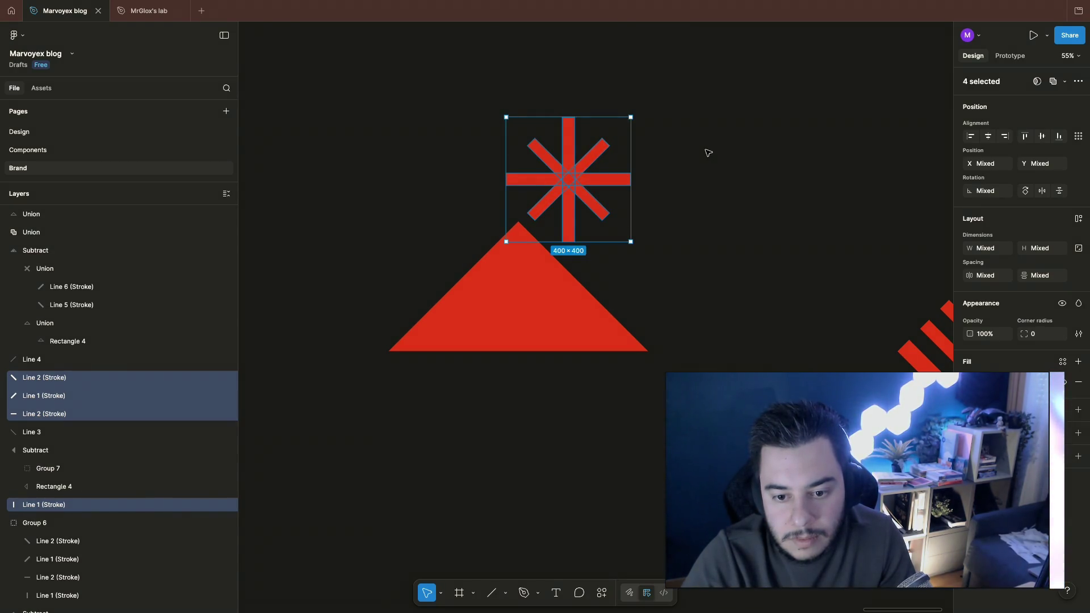
pyautogui.click(713, 202)
pyautogui.scroll(-5, 712, 201)
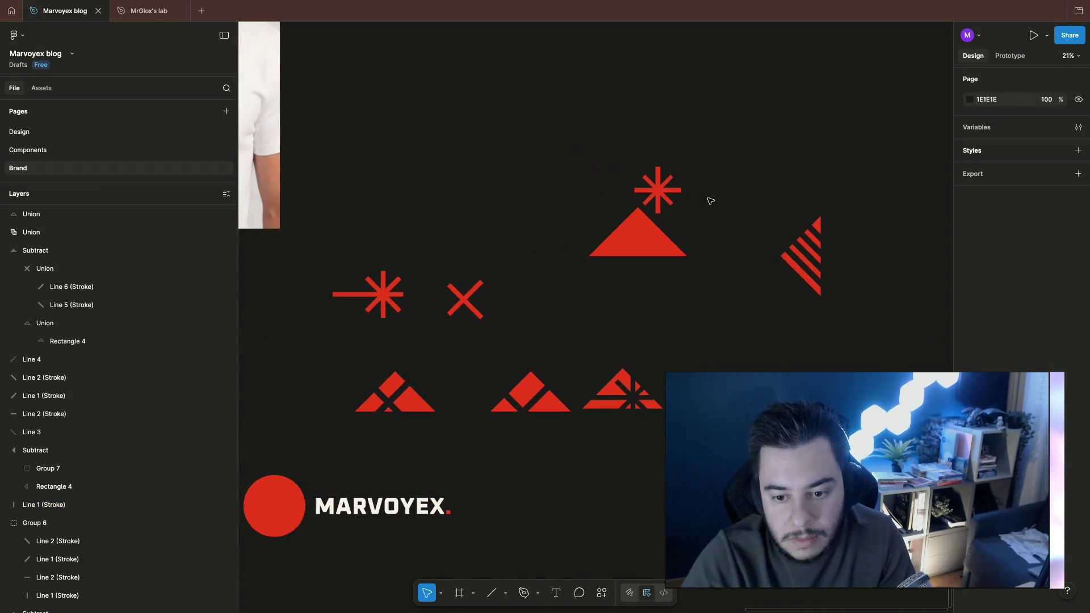
# Step: Inspect a few marks on the brand page, then switch over to the Chrome browser
pyautogui.click(622, 256)
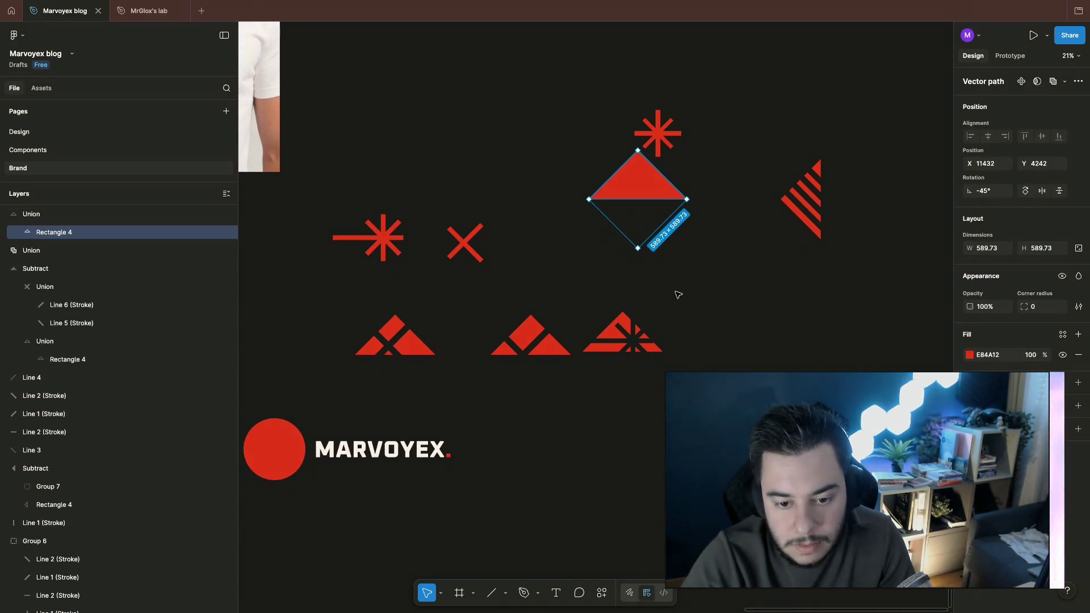
pyautogui.click(694, 290)
pyautogui.scroll(2, 717, 332)
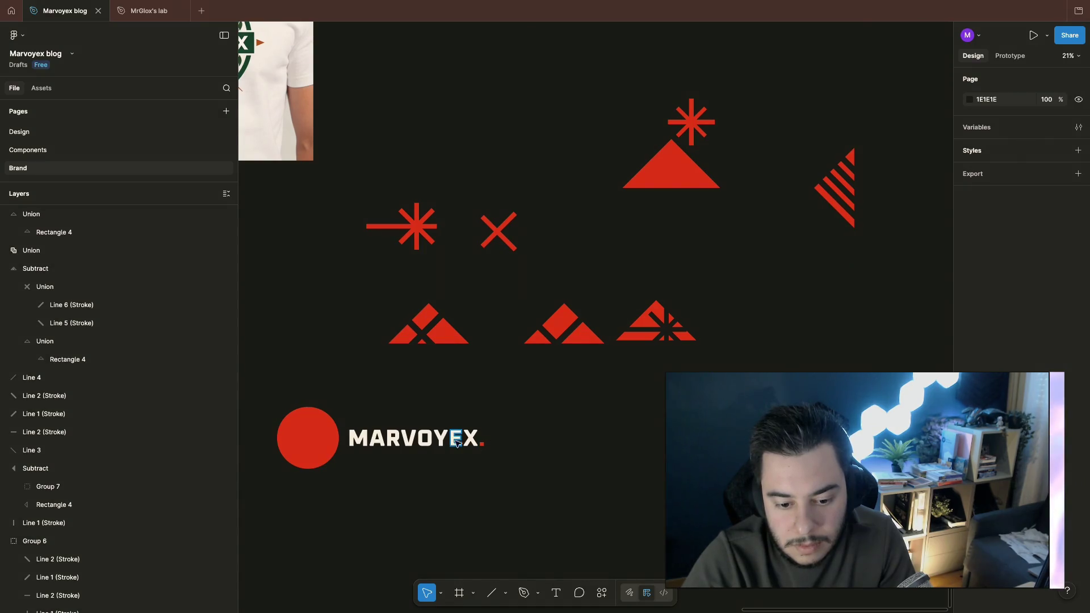
pyautogui.click(481, 444)
pyautogui.scroll(3, 511, 426)
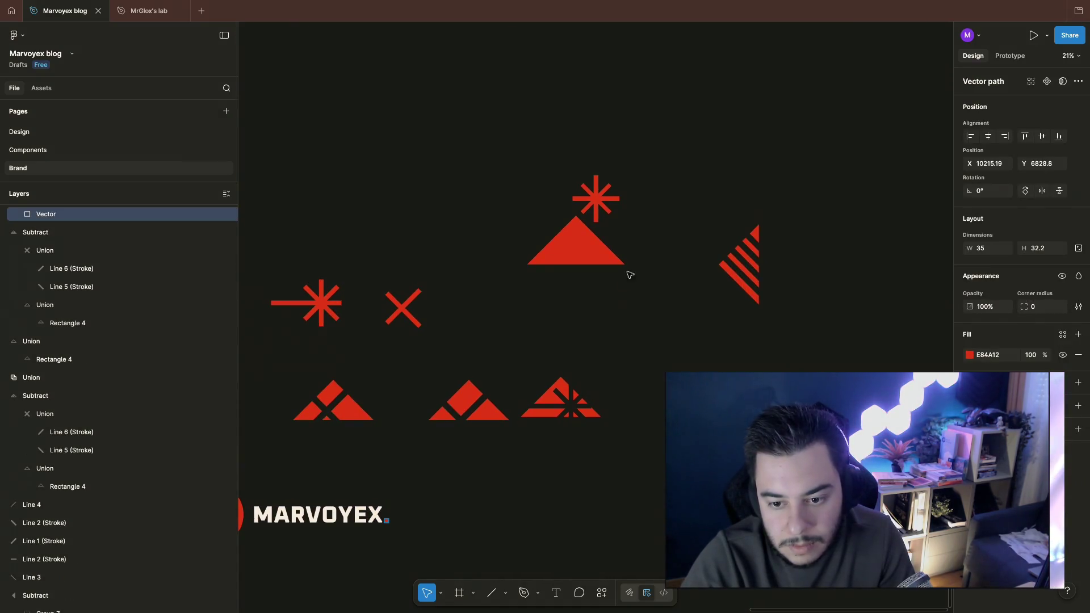
pyautogui.click(733, 256)
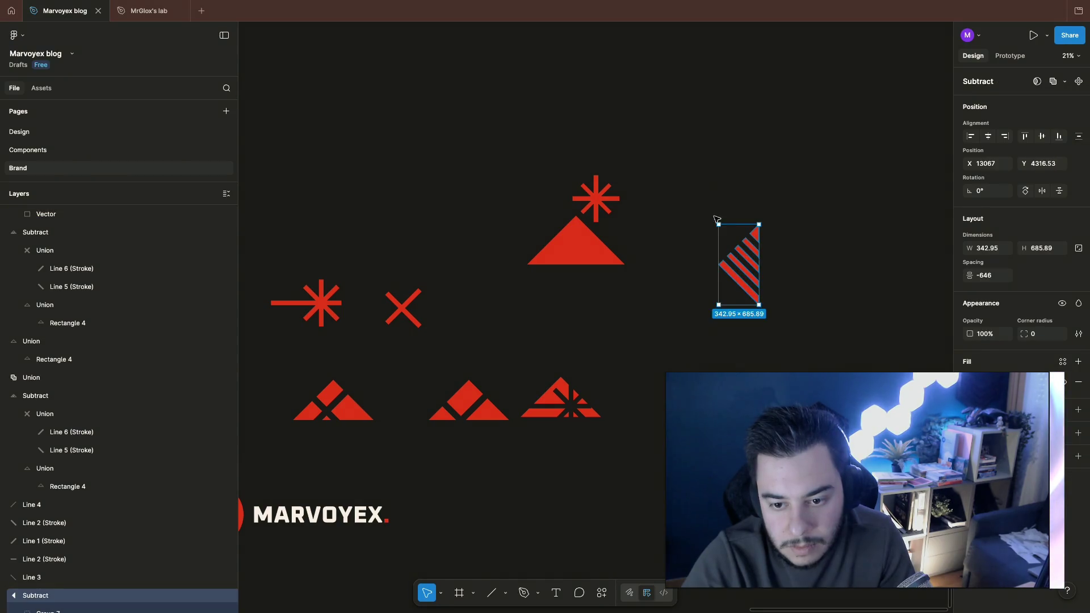
pyautogui.hotkey('ctrl', 'Right')
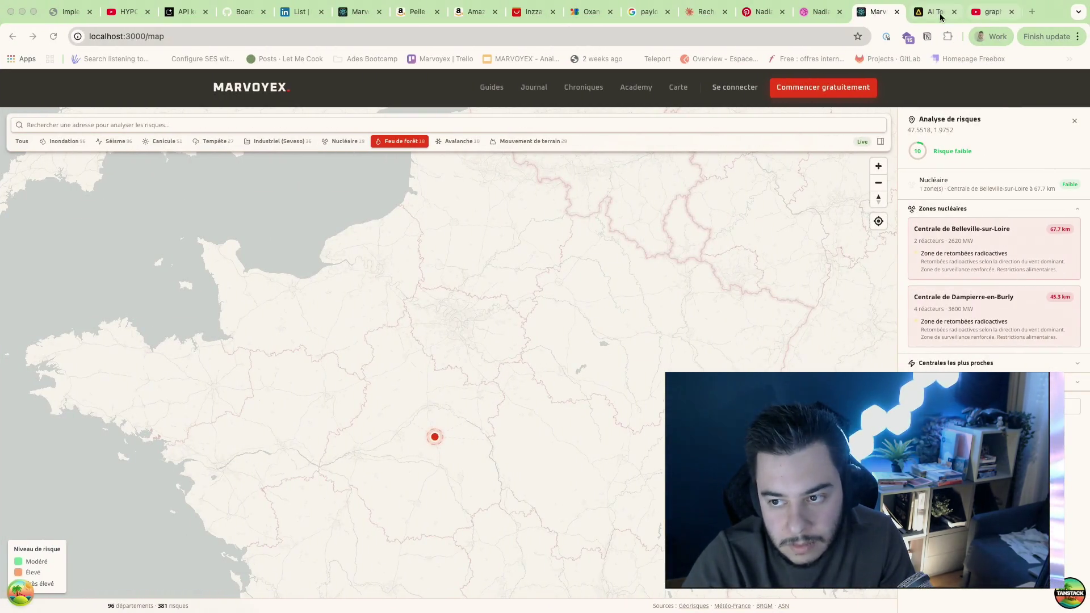
# Step: Review the Dribbble portfolio and the Pinterest reference pin, then return to Figma
pyautogui.click(818, 12)
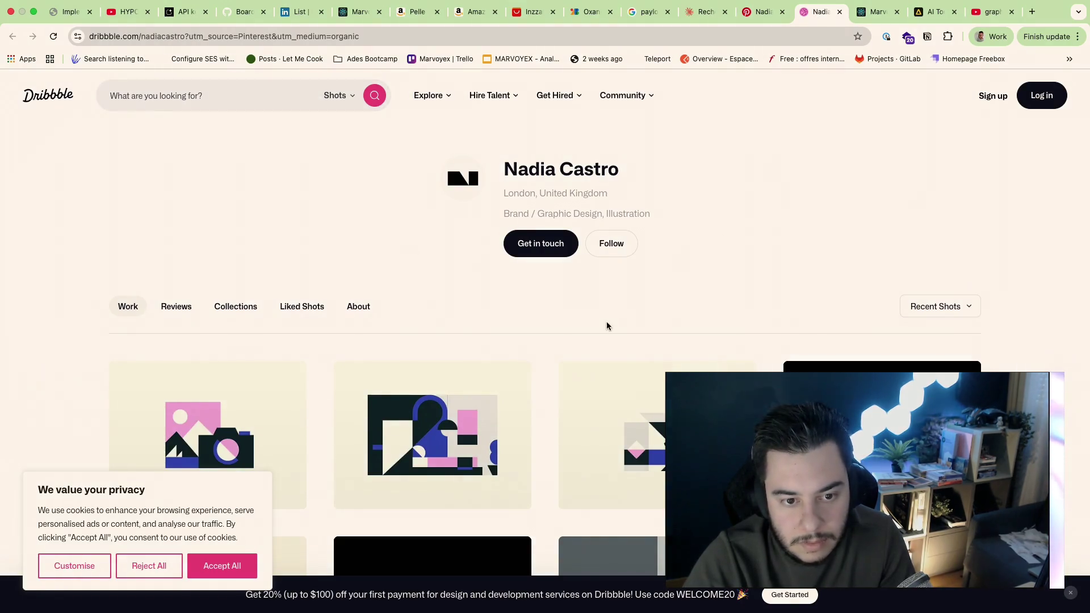
pyautogui.scroll(-10, 608, 325)
pyautogui.scroll(6, 608, 327)
pyautogui.click(762, 12)
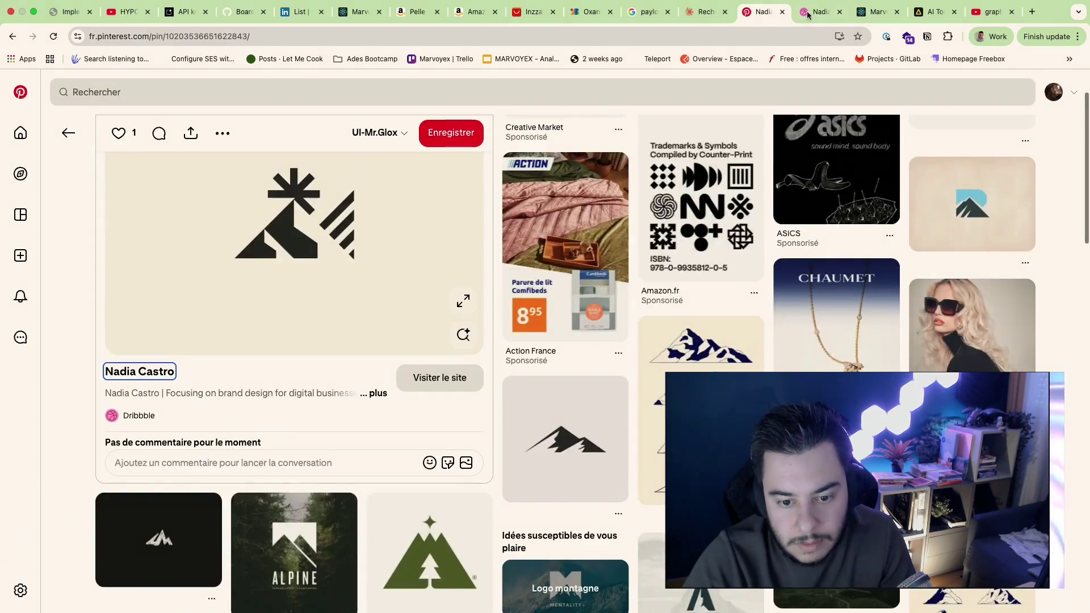
pyautogui.click(820, 12)
pyautogui.press('super+Tab')
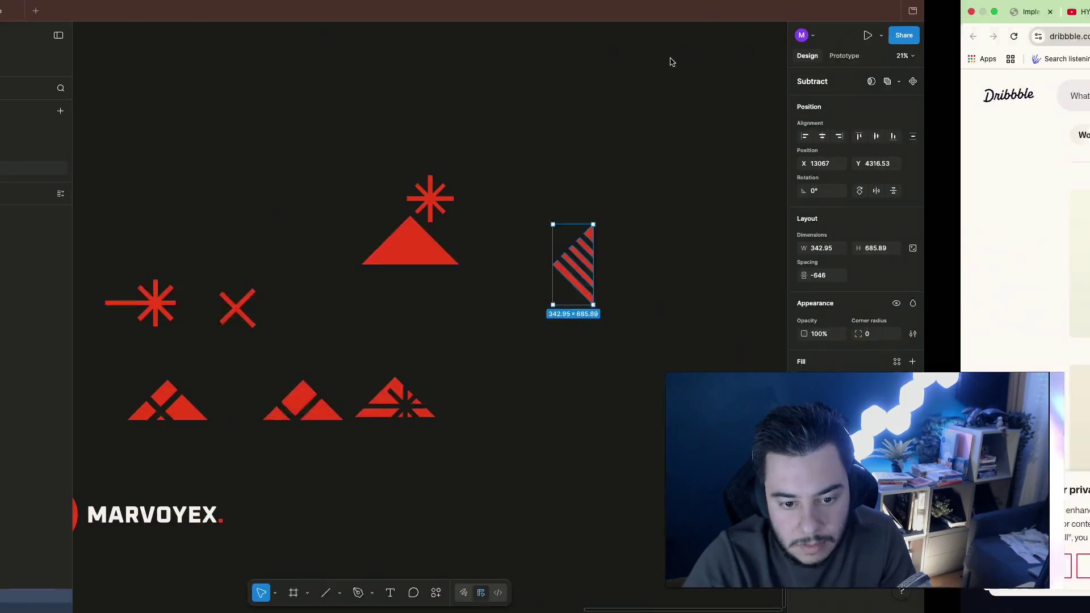
pyautogui.click(592, 343)
pyautogui.scroll(2, 593, 343)
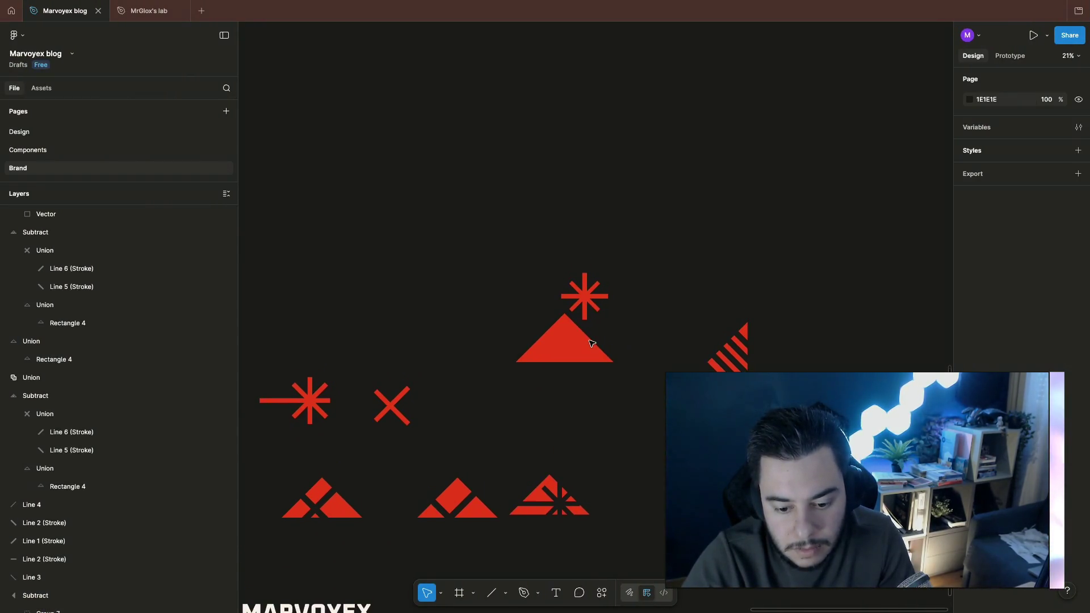
pyautogui.hscroll(2, 592, 343)
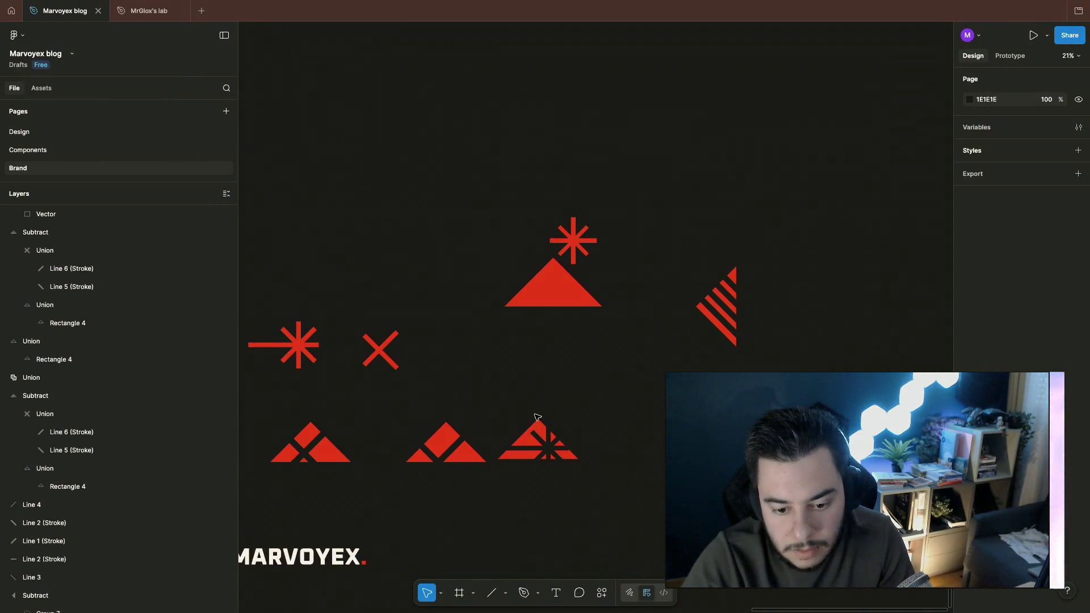
pyautogui.scroll(1, 445, 443)
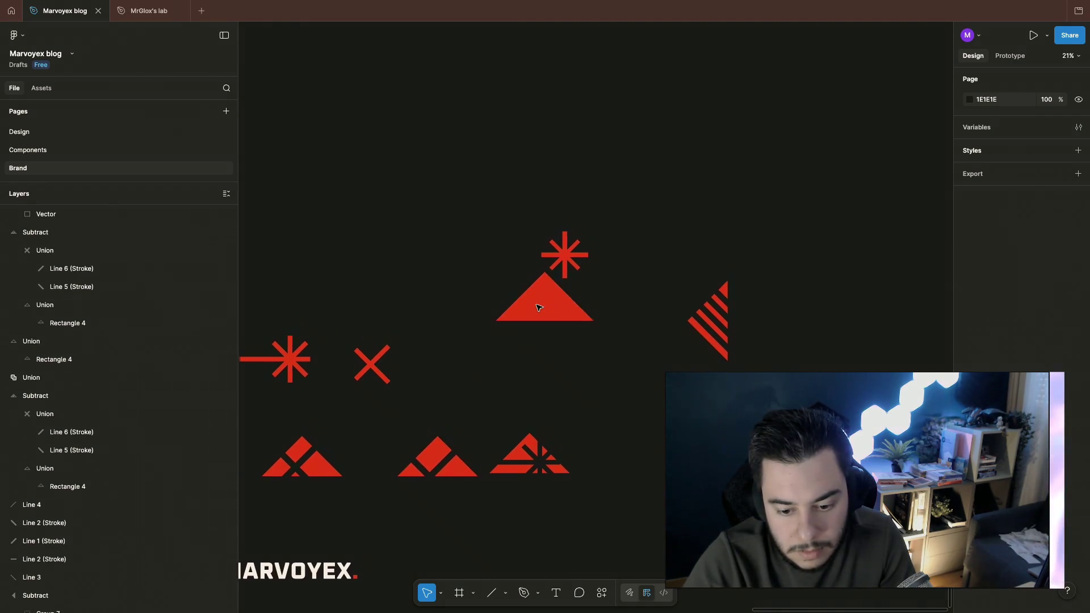
# Step: Duplicate the bottom-left cut triangle, drag it onto the top triangle and scale it to 834×417
pyautogui.click(311, 458)
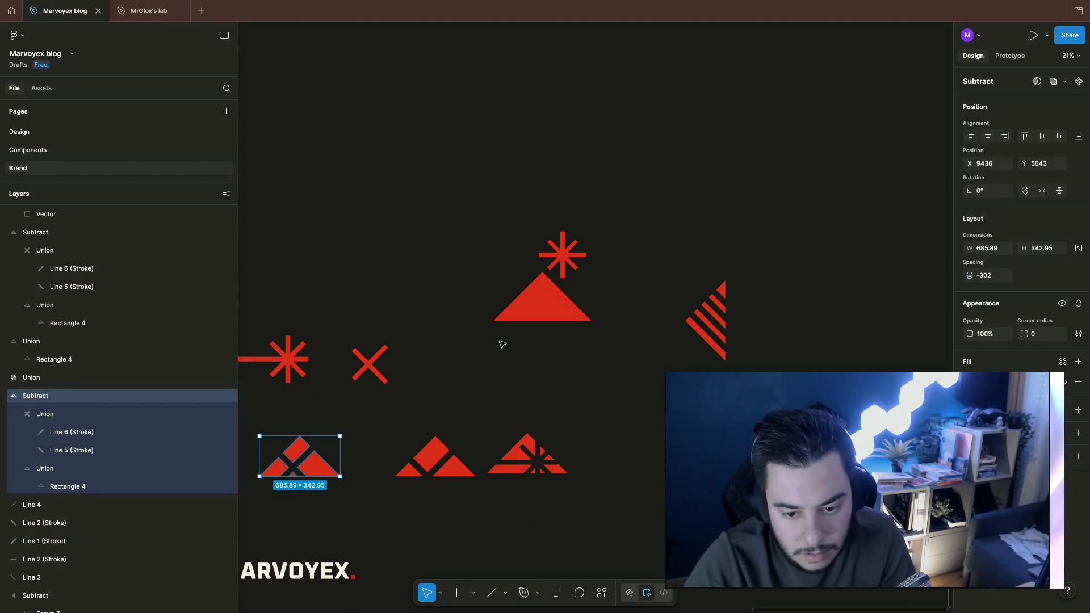
pyautogui.click(553, 300)
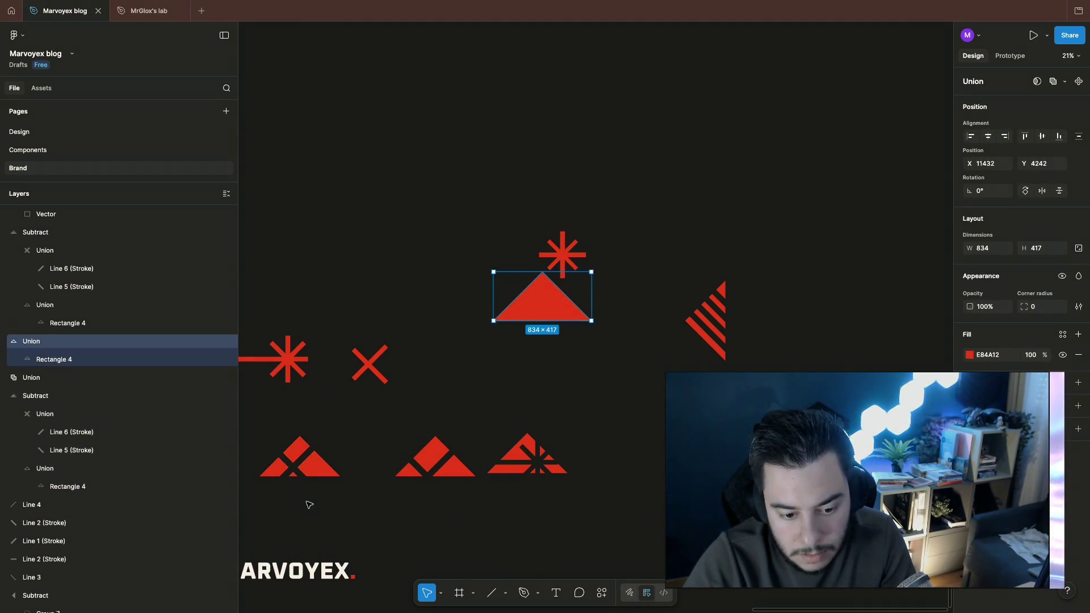
pyautogui.press('Tab')
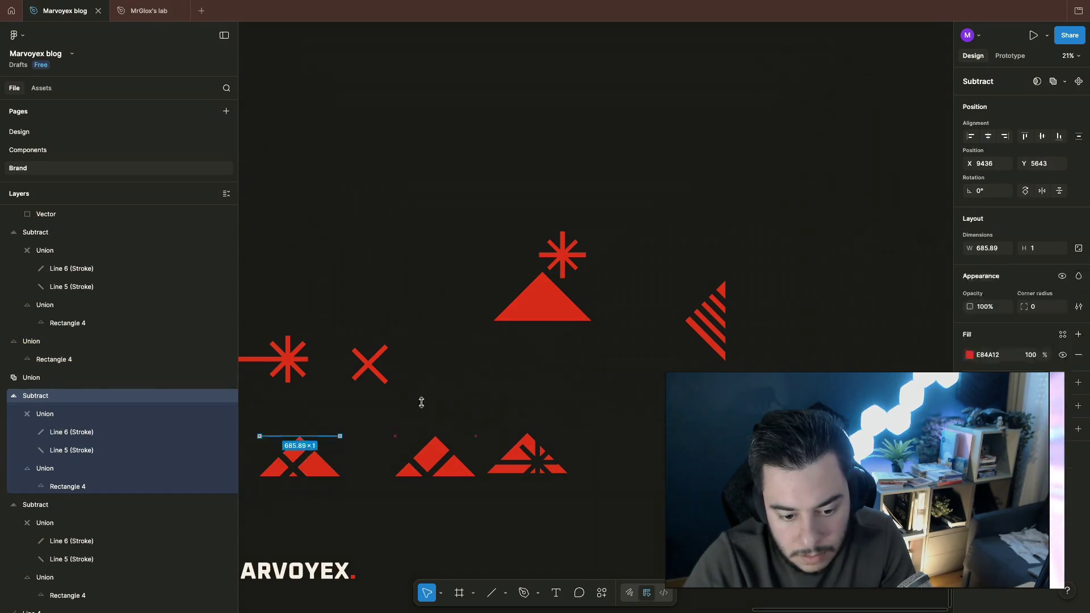
pyautogui.hotkey('ctrl', 'z')
pyautogui.moveTo(316, 472); pyautogui.dragTo(549, 317)
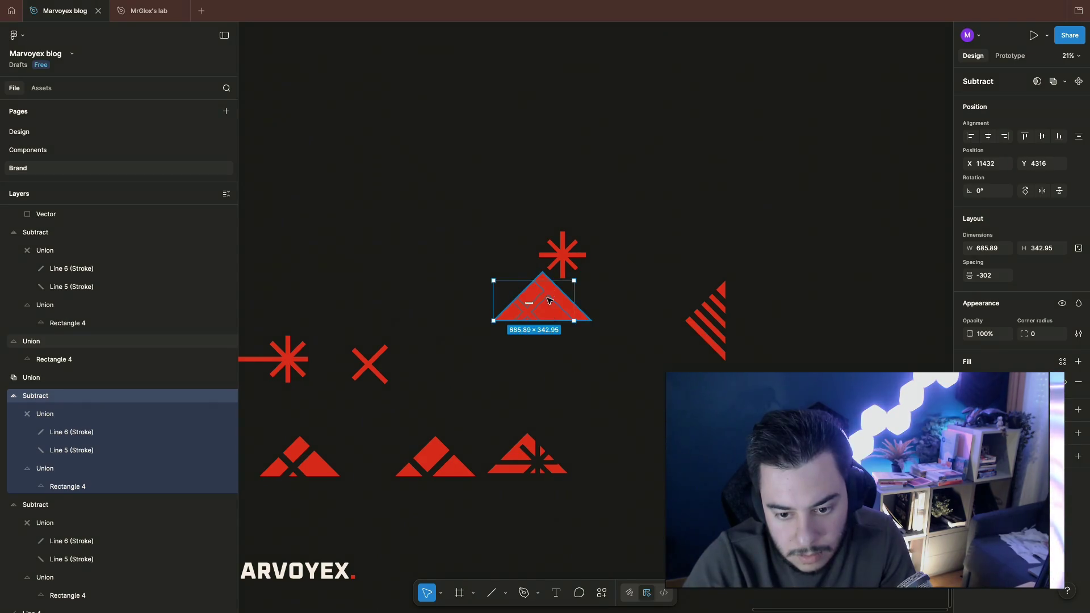
pyautogui.moveTo(572, 283); pyautogui.dragTo(587, 276)
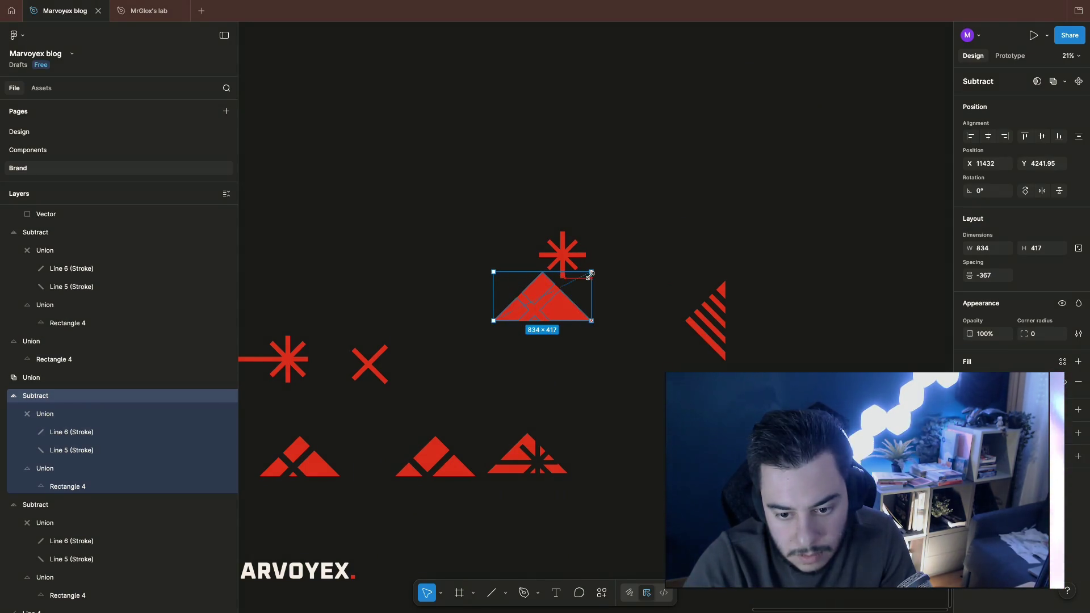
# Step: Delete the old solid Rectangle 4 inside the top triangle
pyautogui.click(579, 367)
pyautogui.doubleClick(527, 302)
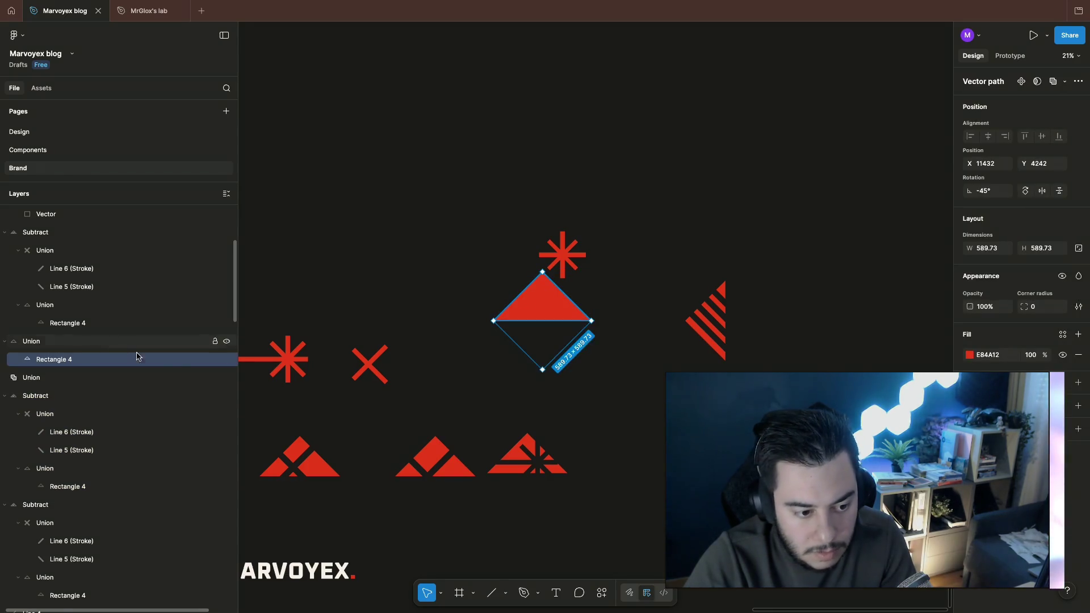
pyautogui.press('Delete')
pyautogui.scroll(1, 581, 372)
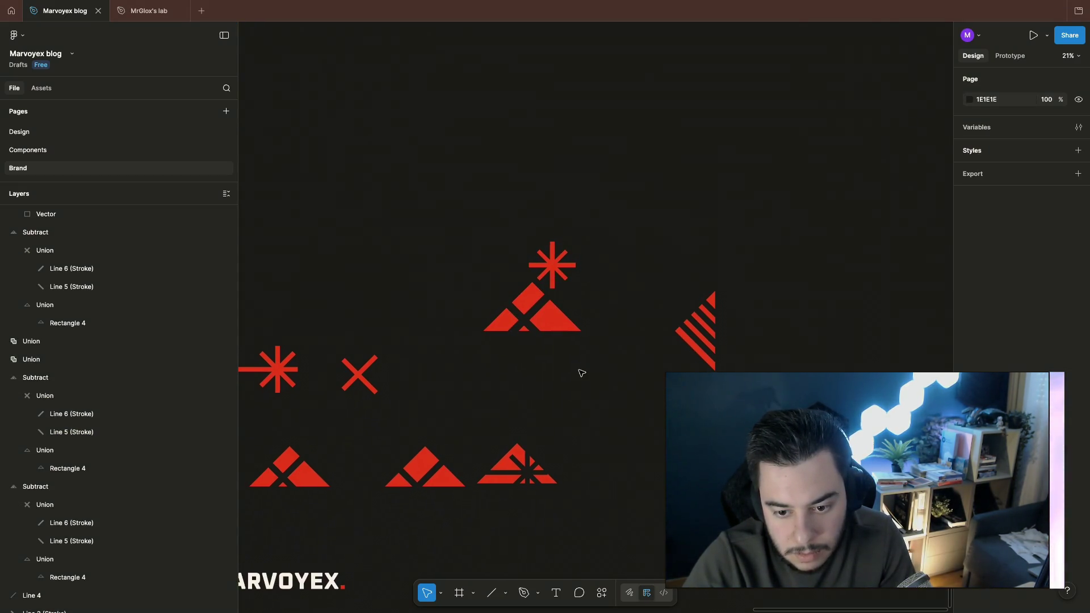
pyautogui.scroll(1, 605, 360)
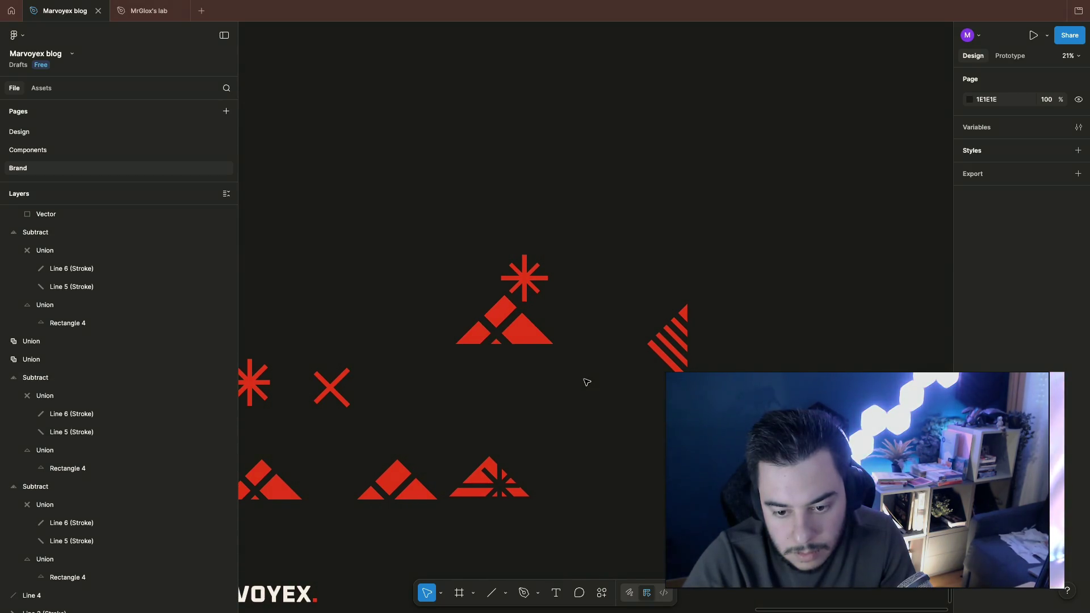
pyautogui.scroll(1, 546, 315)
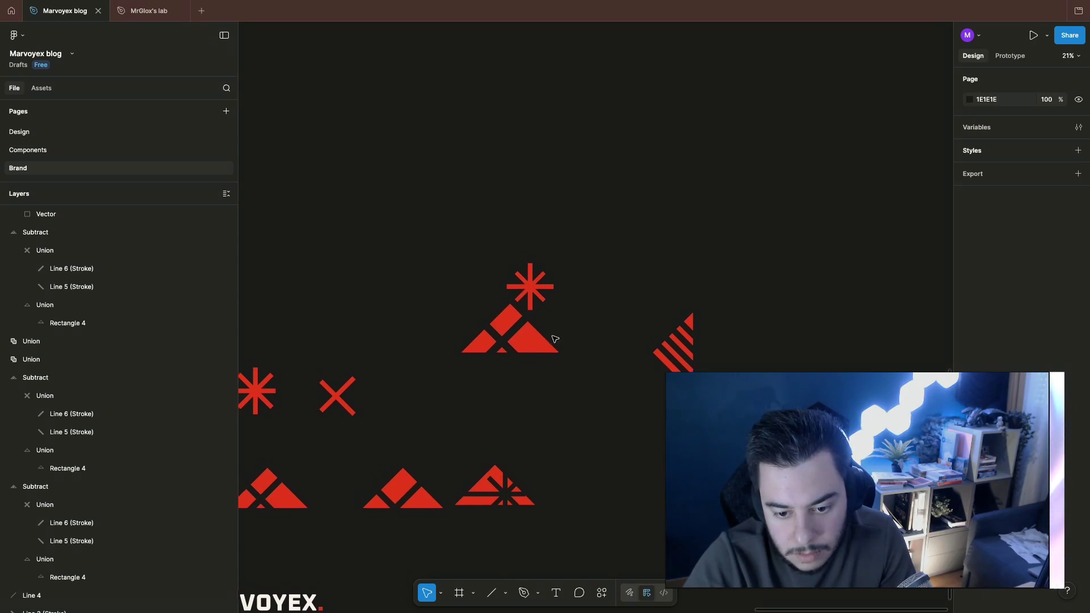
pyautogui.scroll(1, 549, 415)
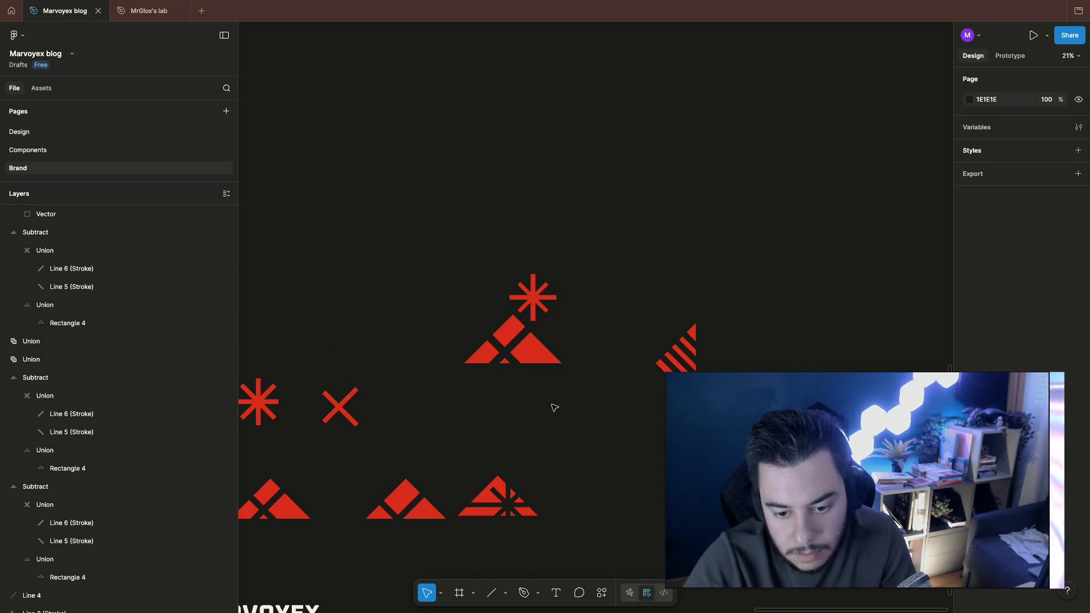
# Step: Select Line 6 and Line 5 in the top mark and nudge the diagonal cut left
pyautogui.click(500, 352)
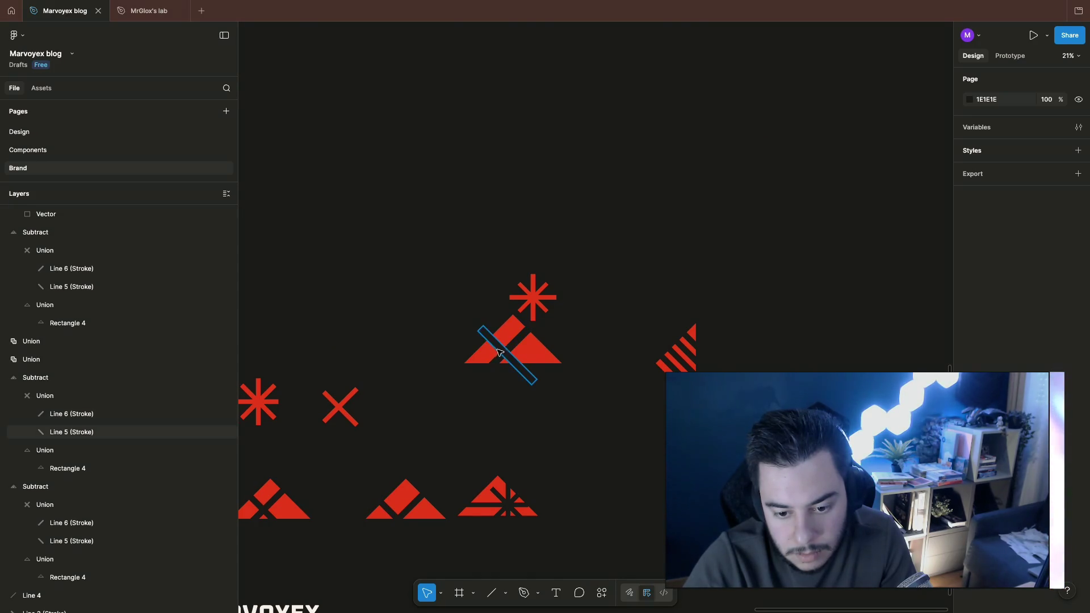
pyautogui.keyDown('shift'); pyautogui.click(516, 347); pyautogui.keyUp('shift')
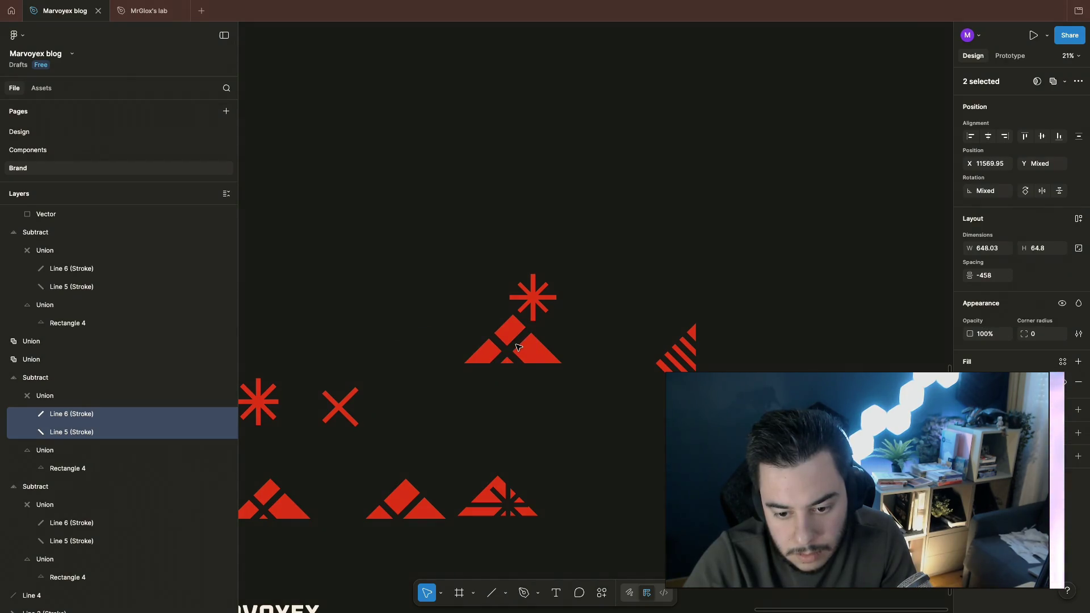
pyautogui.press('Left')
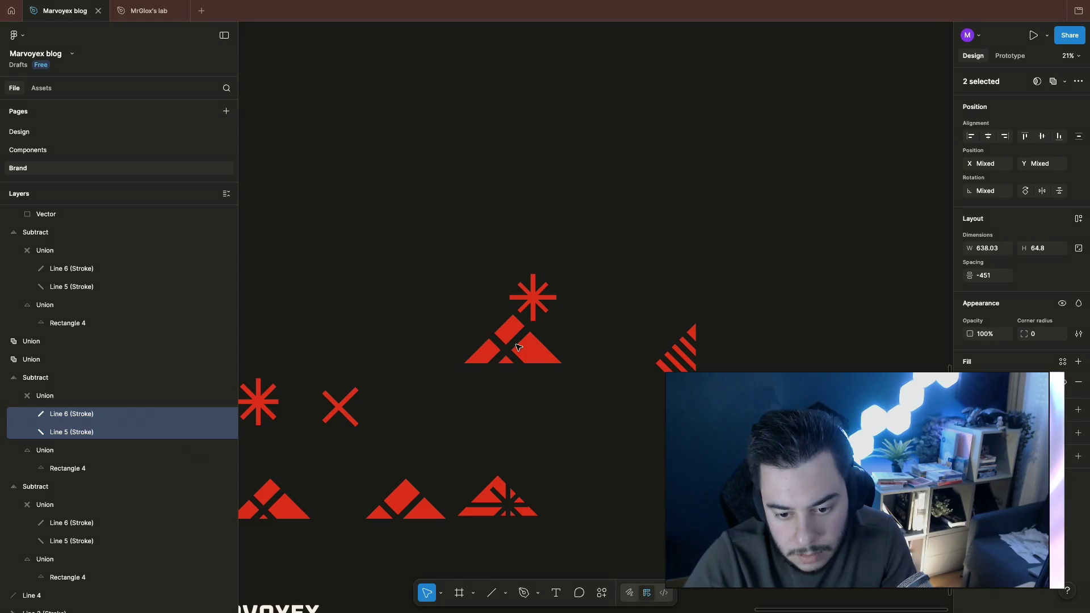
pyautogui.click(596, 357)
pyautogui.scroll(3, 520, 385)
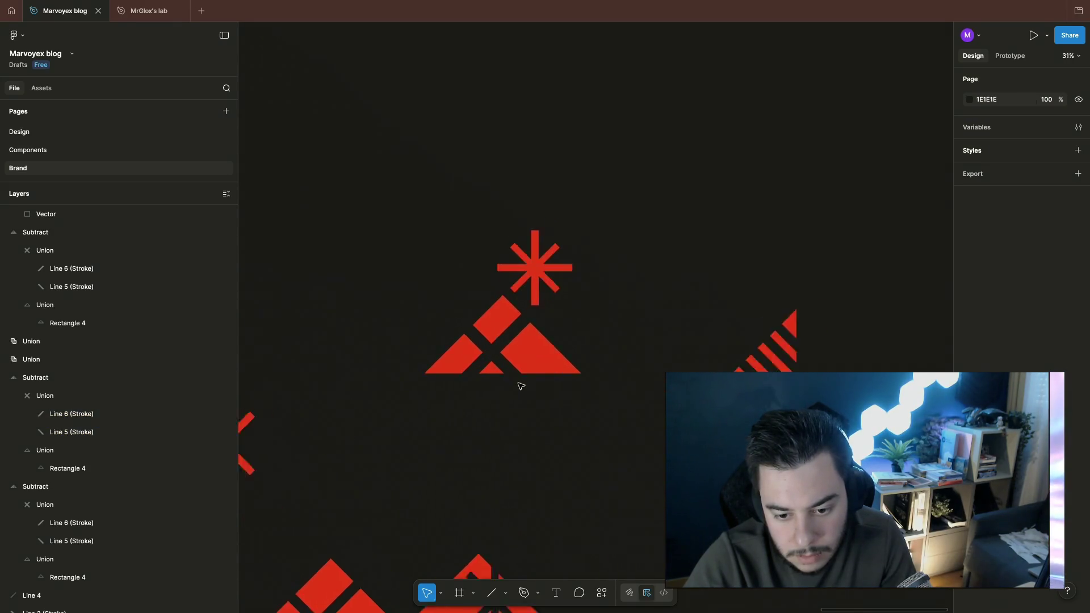
pyautogui.scroll(3, 520, 385)
pyautogui.click(520, 166)
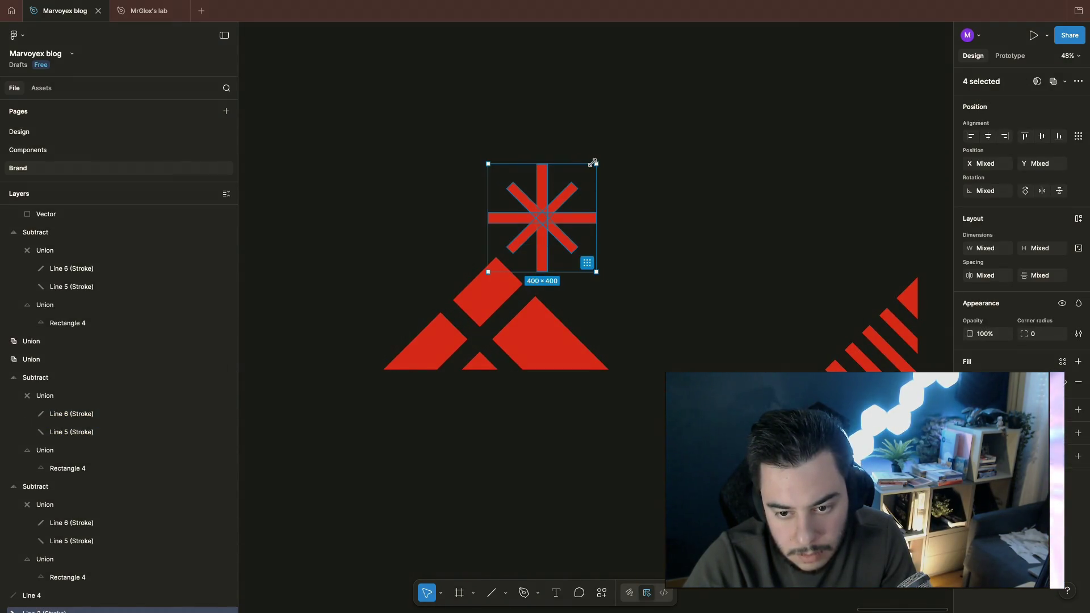
# Step: Scale the starburst down to about 269×269 and nudge it slightly left above the apex
pyautogui.moveTo(597, 163)
pyautogui.mouseDown()
pyautogui.moveTo(571, 179)
pyautogui.moveTo(553, 222)
pyautogui.moveTo(560, 206)
pyautogui.mouseUp()
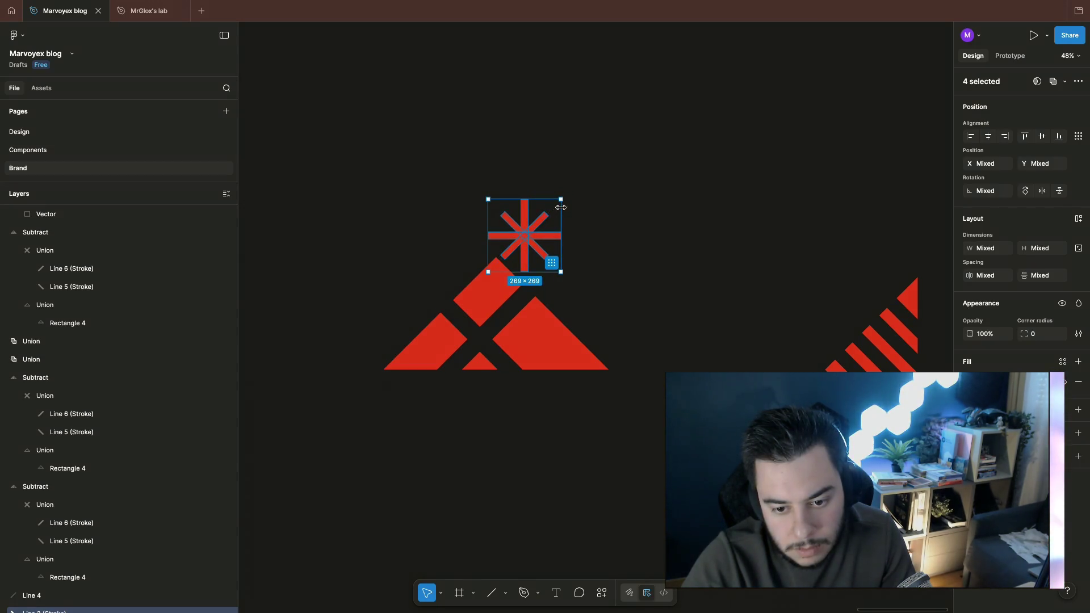
pyautogui.click(614, 171)
pyautogui.moveTo(536, 227); pyautogui.dragTo(535, 228)
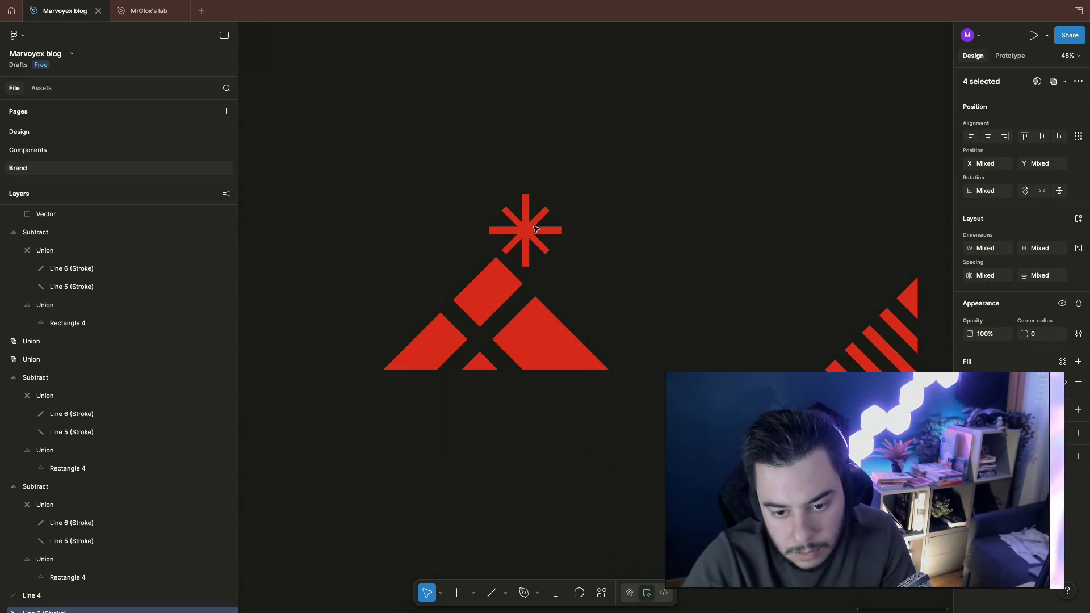
pyautogui.click(613, 128)
pyautogui.scroll(-5, 545, 255)
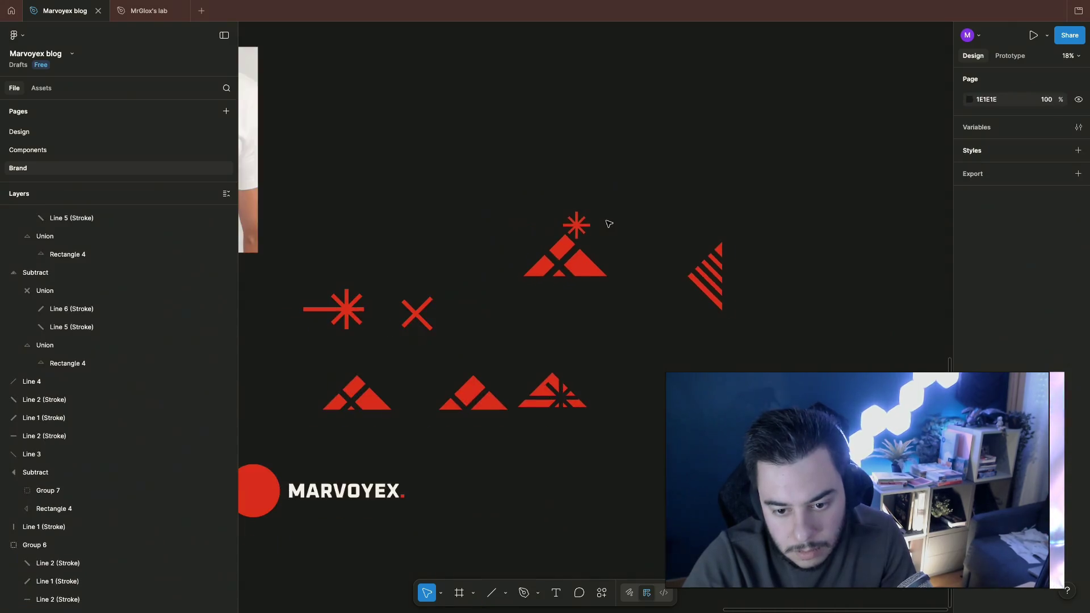
# Step: Check the starburst lines and the cut triangle mark after the resize
pyautogui.click(572, 224)
pyautogui.scroll(5, 572, 223)
pyautogui.click(520, 171)
pyautogui.moveTo(498, 195); pyautogui.dragTo(588, 283)
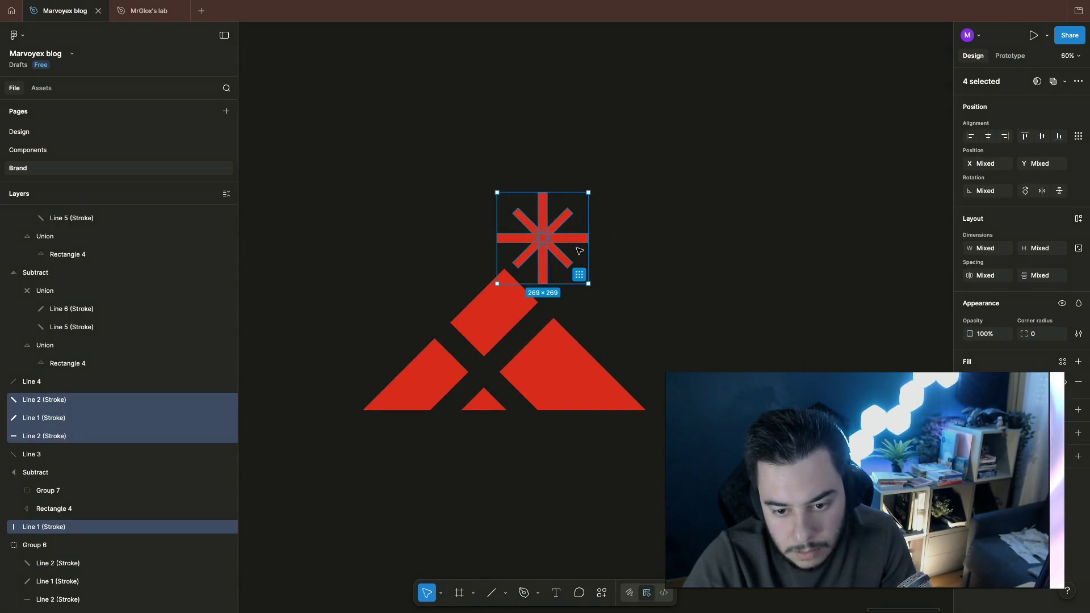
pyautogui.click(613, 315)
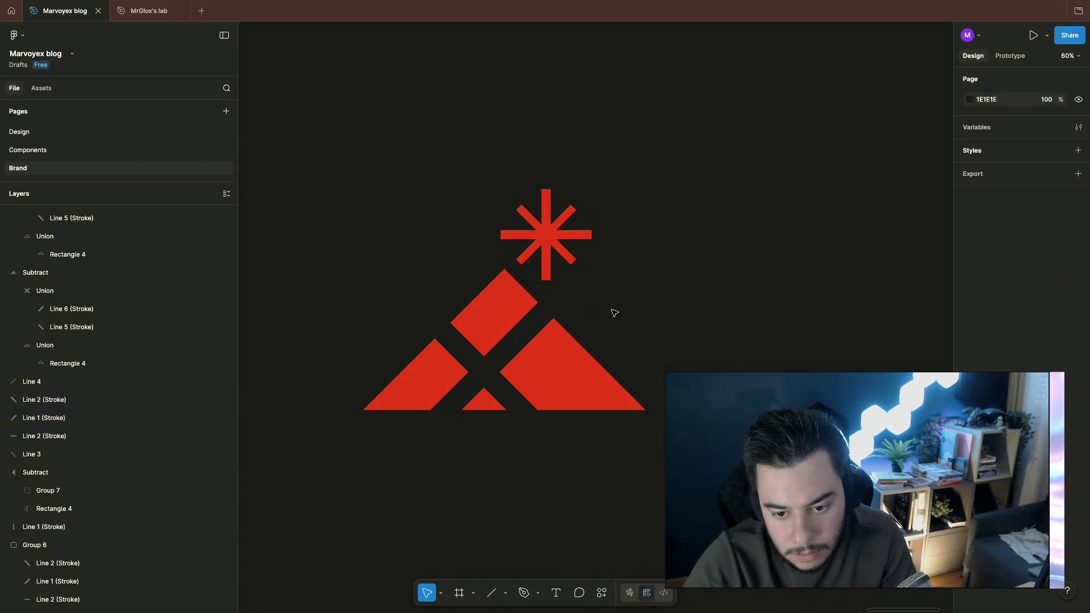
pyautogui.click(566, 366)
pyautogui.scroll(-3, 626, 345)
pyautogui.click(681, 311)
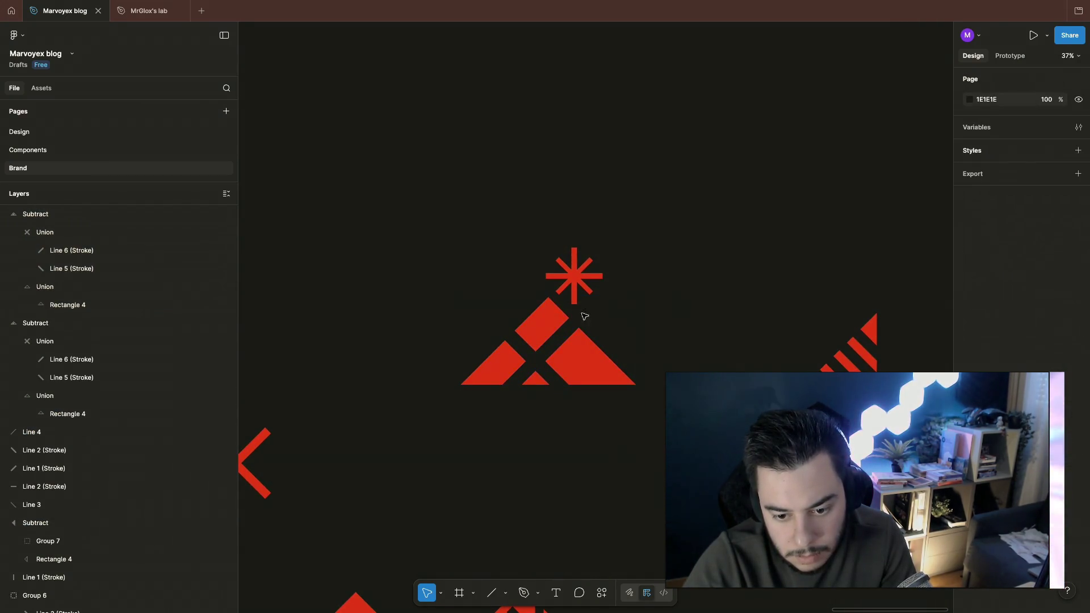
# Step: Shift-select the four starburst lines and look at their colour picker
pyautogui.click(578, 281)
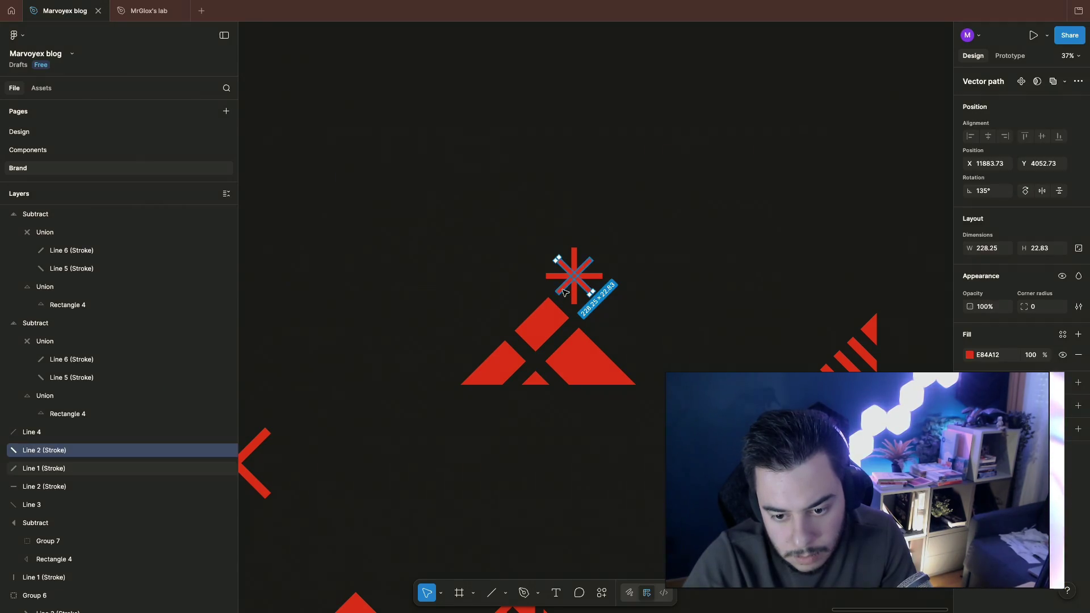
pyautogui.keyDown('shift'); pyautogui.click(567, 291); pyautogui.keyUp('shift')
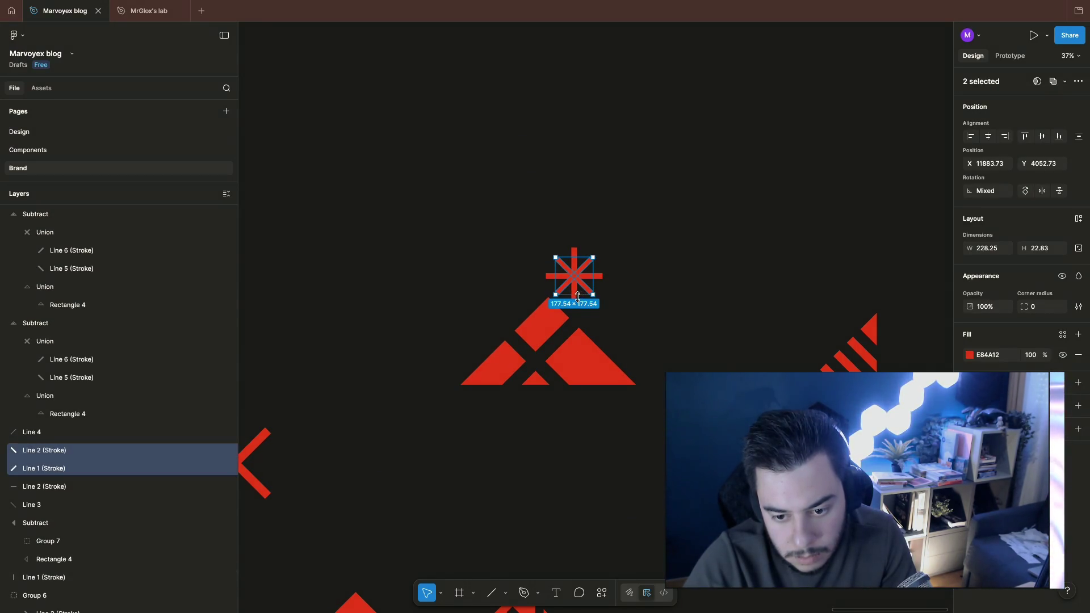
pyautogui.keyDown('shift'); pyautogui.click(576, 292); pyautogui.keyUp('shift')
pyautogui.keyDown('shift'); pyautogui.click(552, 278); pyautogui.keyUp('shift')
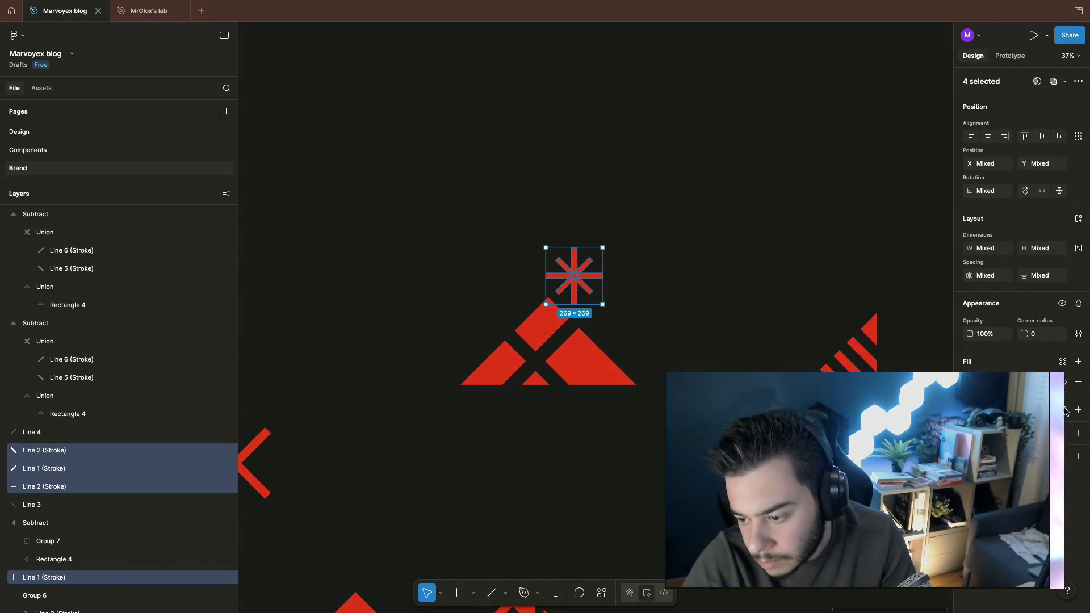
pyautogui.click(971, 382)
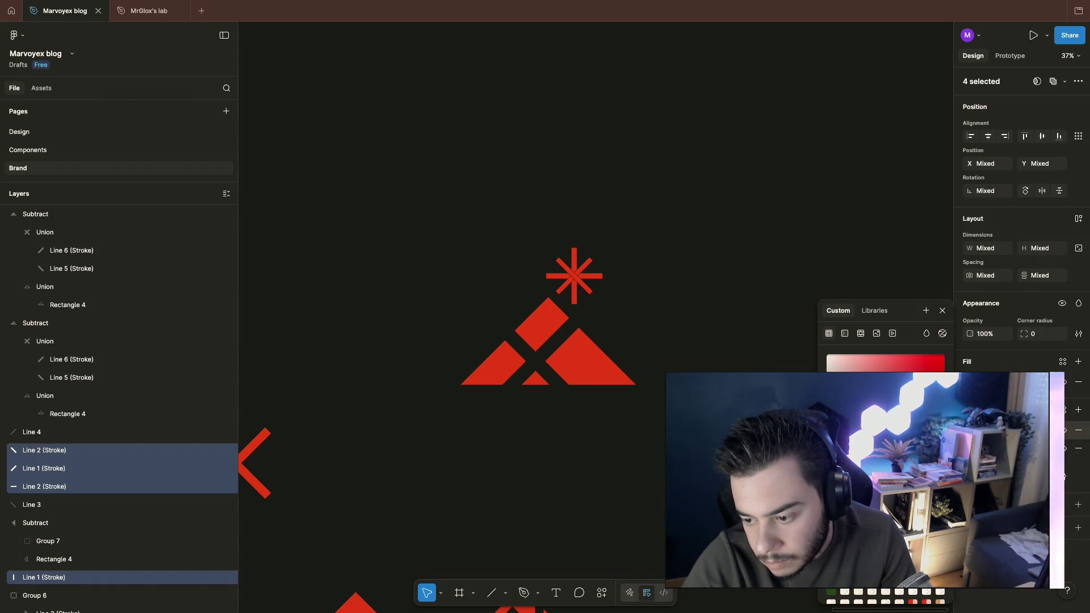
pyautogui.press('Escape')
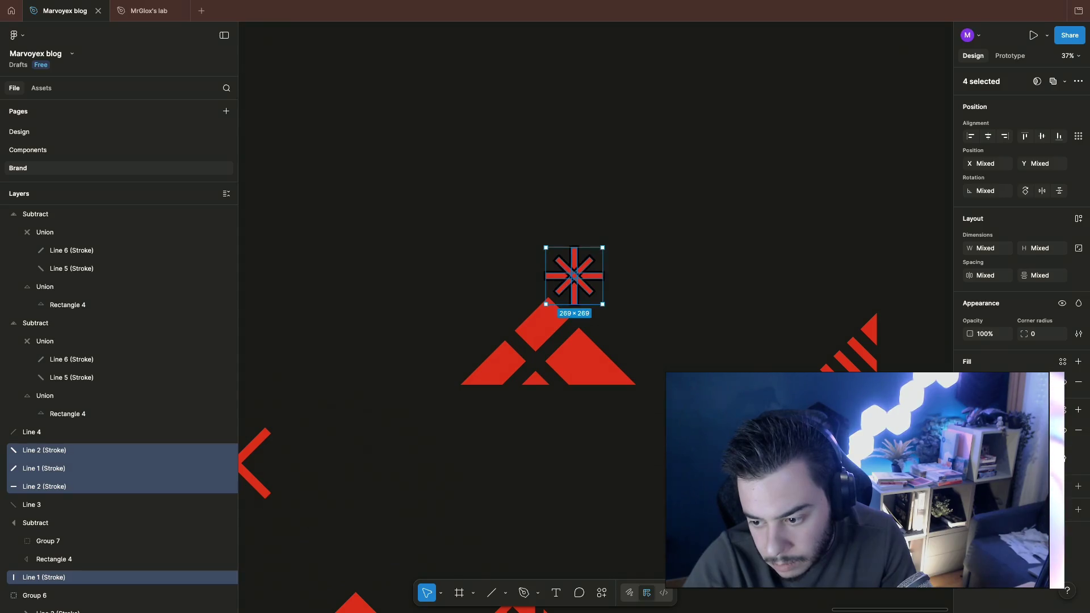
# Step: Set the starburst lines to an orange-red hue from the colour picker
pyautogui.click(975, 431)
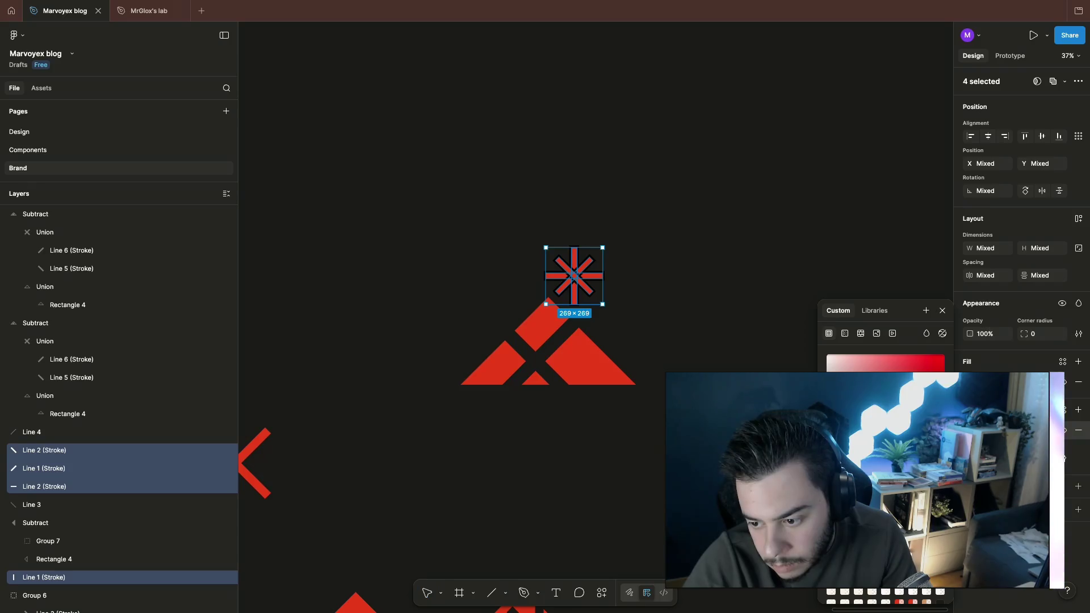
pyautogui.press('v')
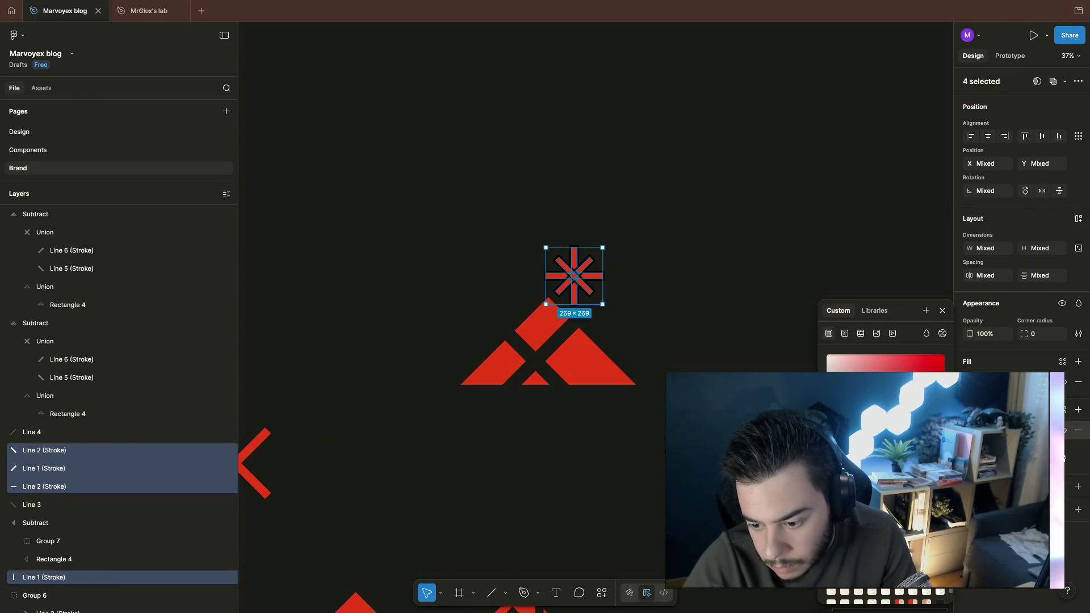
pyautogui.click(935, 365)
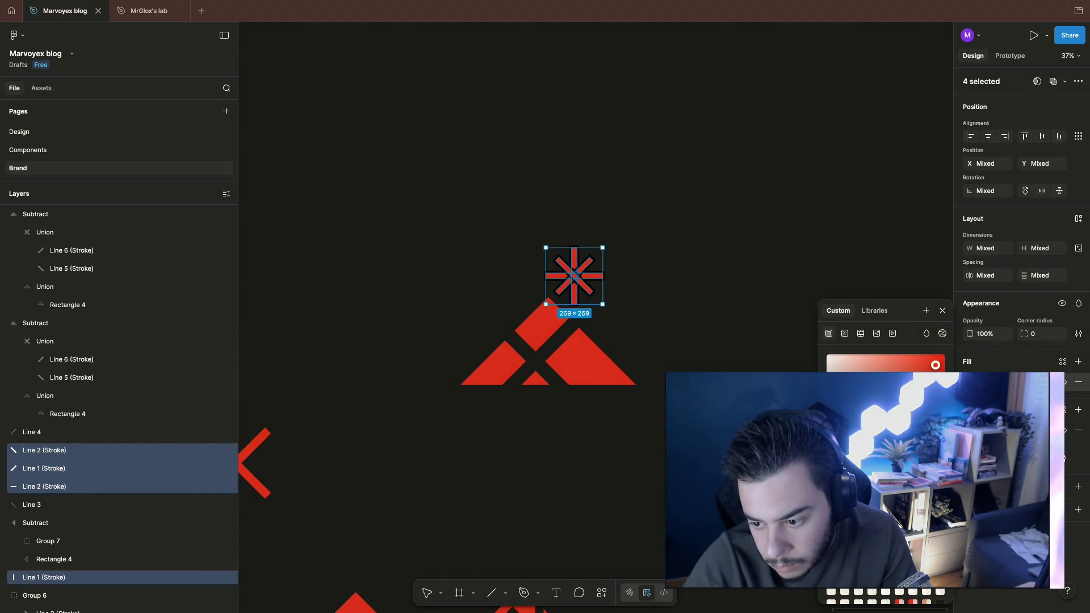
pyautogui.click(679, 317)
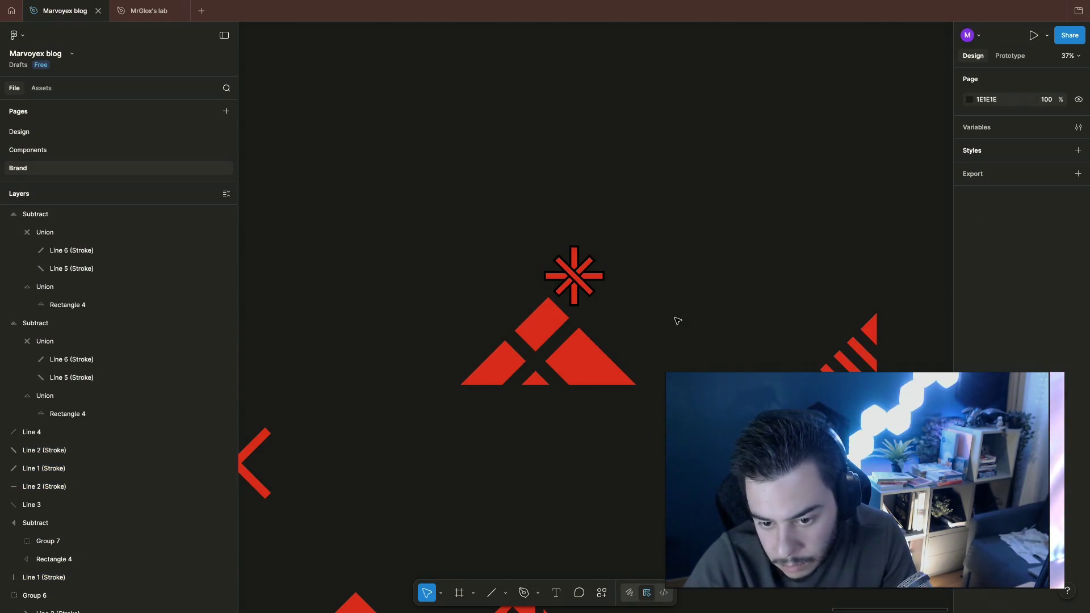
# Step: Reselect the four starburst strokes, adjust their stroke colour, and deselect to check the result
pyautogui.moveTo(532, 234); pyautogui.dragTo(614, 310)
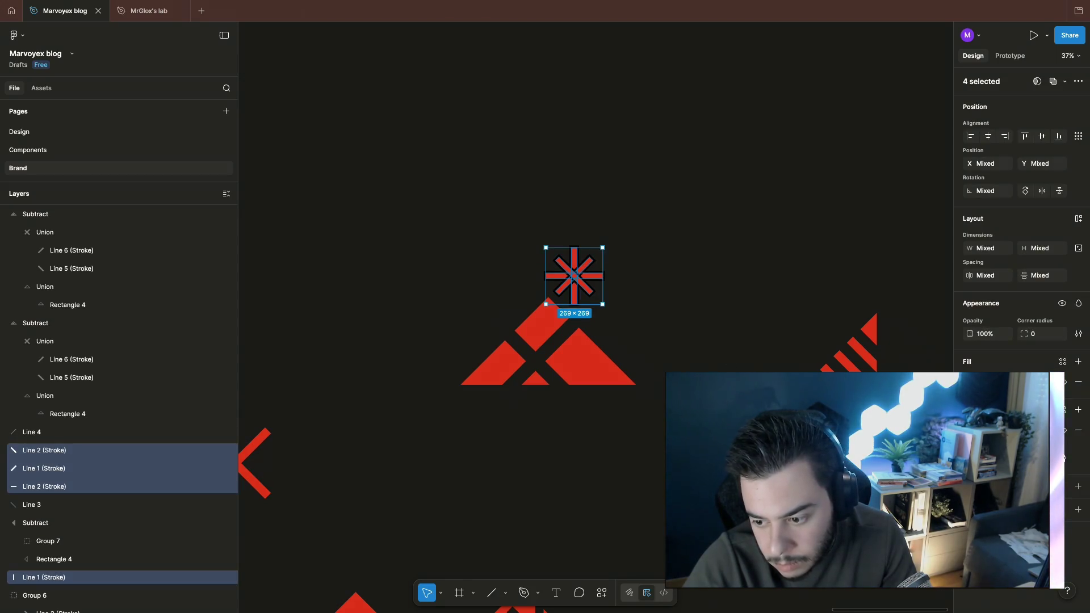
pyautogui.click(971, 430)
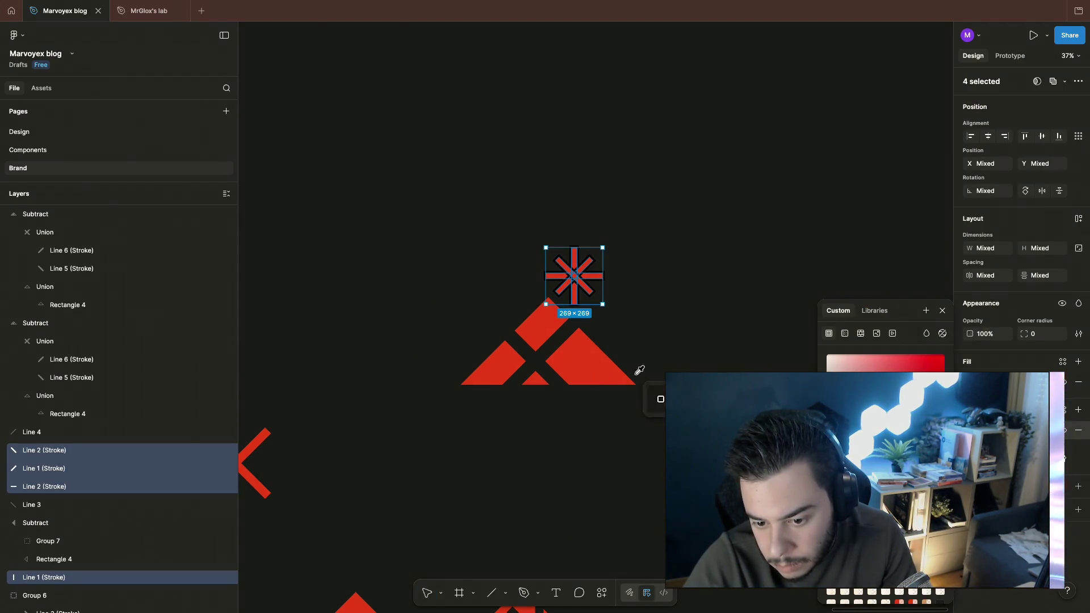
pyautogui.click(678, 316)
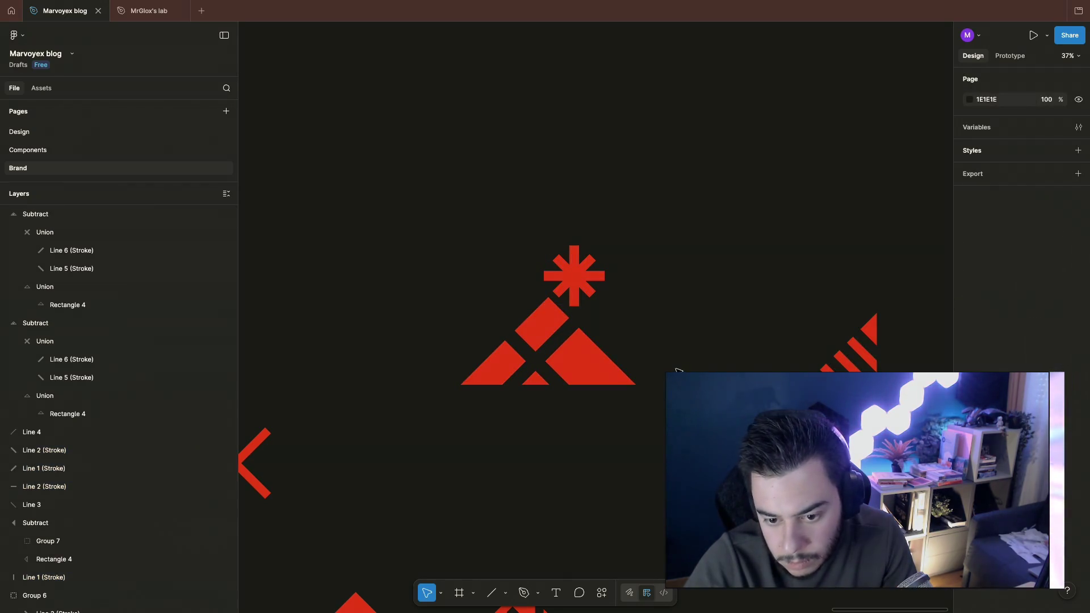
pyautogui.scroll(-1, 684, 345)
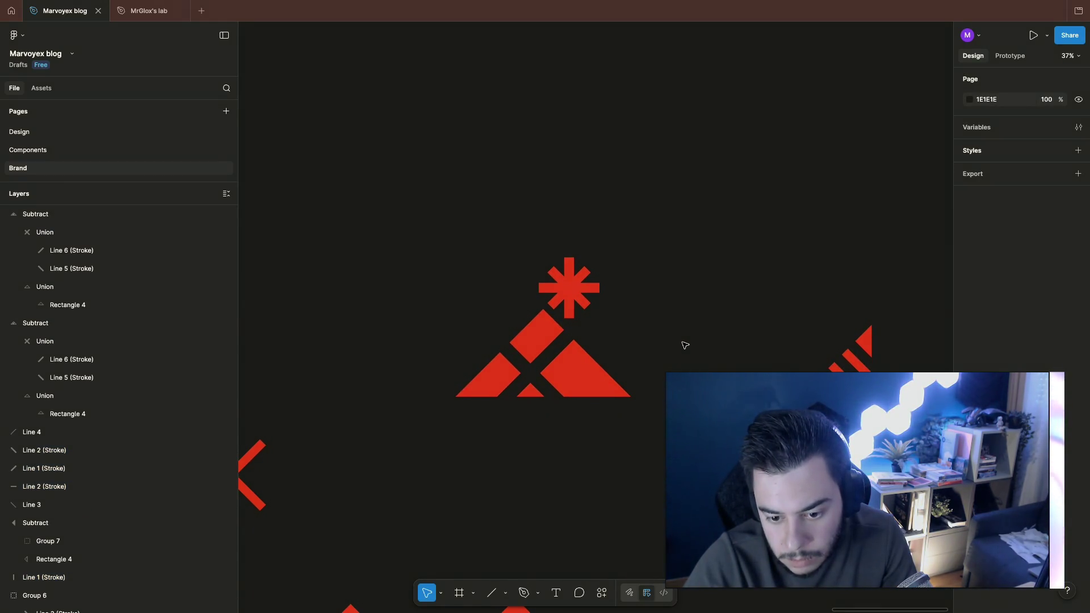
pyautogui.click(587, 375)
pyautogui.click(672, 326)
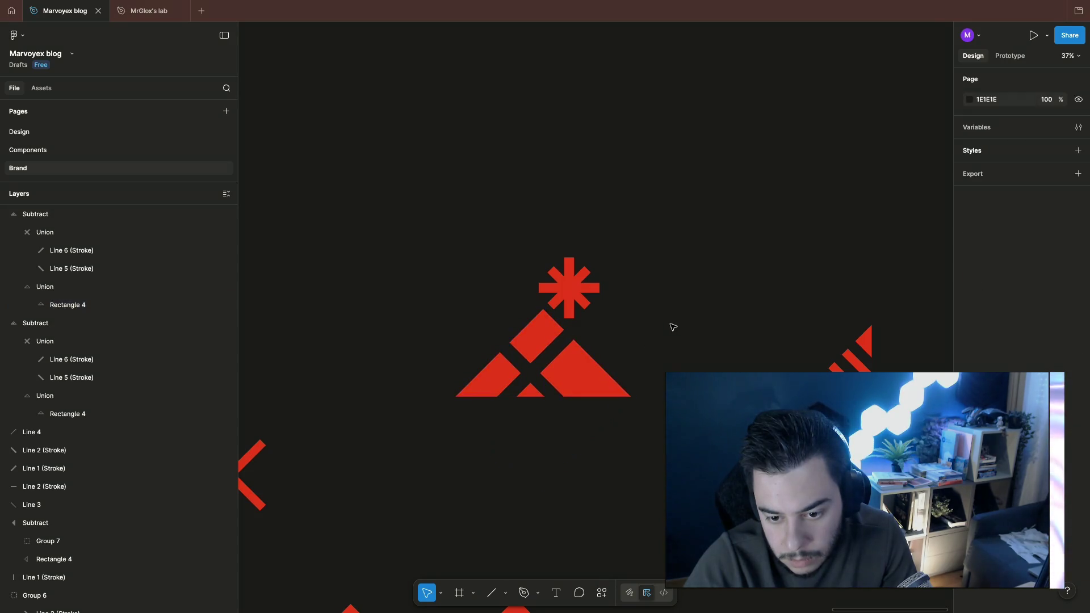
pyautogui.click(586, 290)
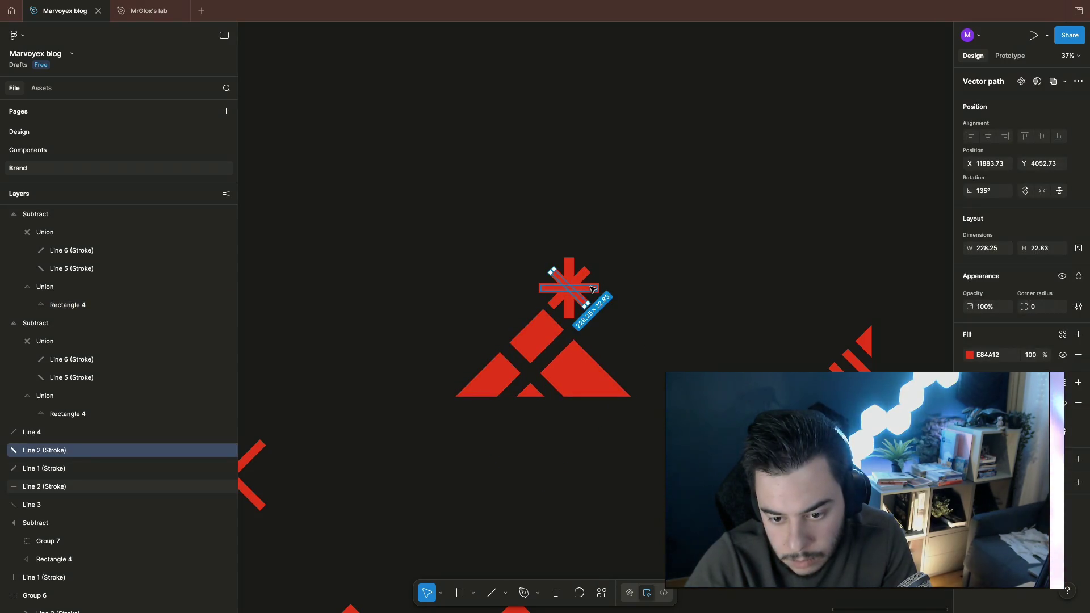
pyautogui.moveTo(528, 247); pyautogui.dragTo(609, 328)
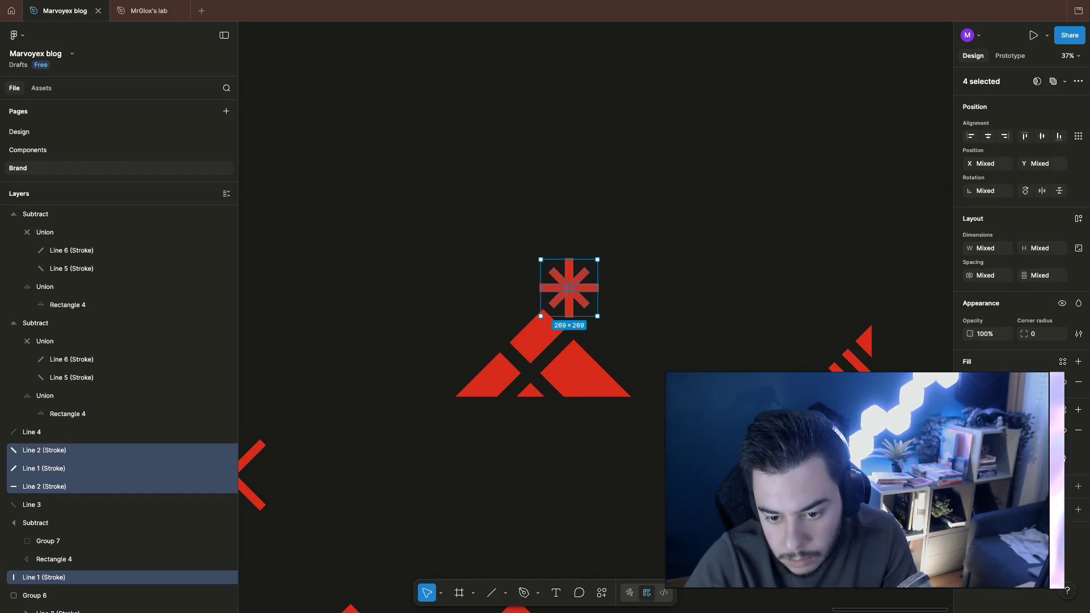
pyautogui.moveTo(569, 239); pyautogui.dragTo(622, 303)
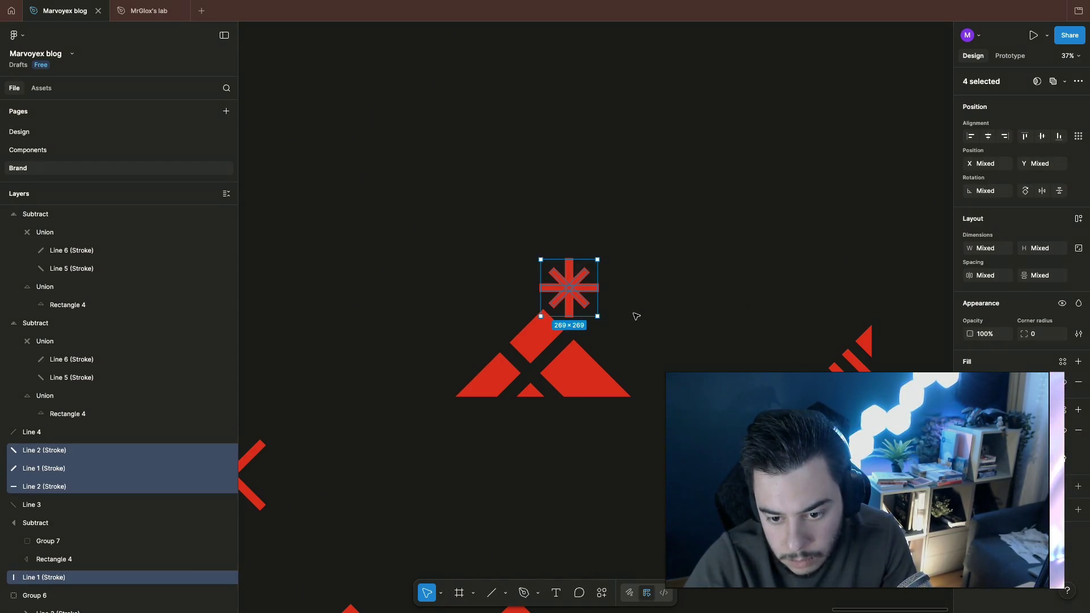
pyautogui.click(651, 335)
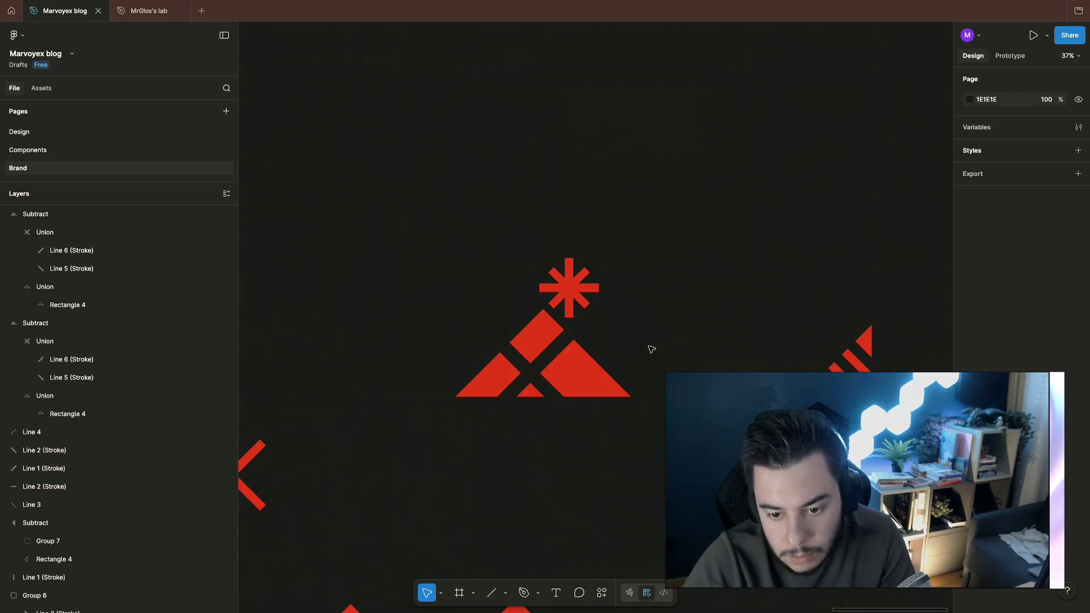
pyautogui.moveTo(541, 243); pyautogui.dragTo(587, 305)
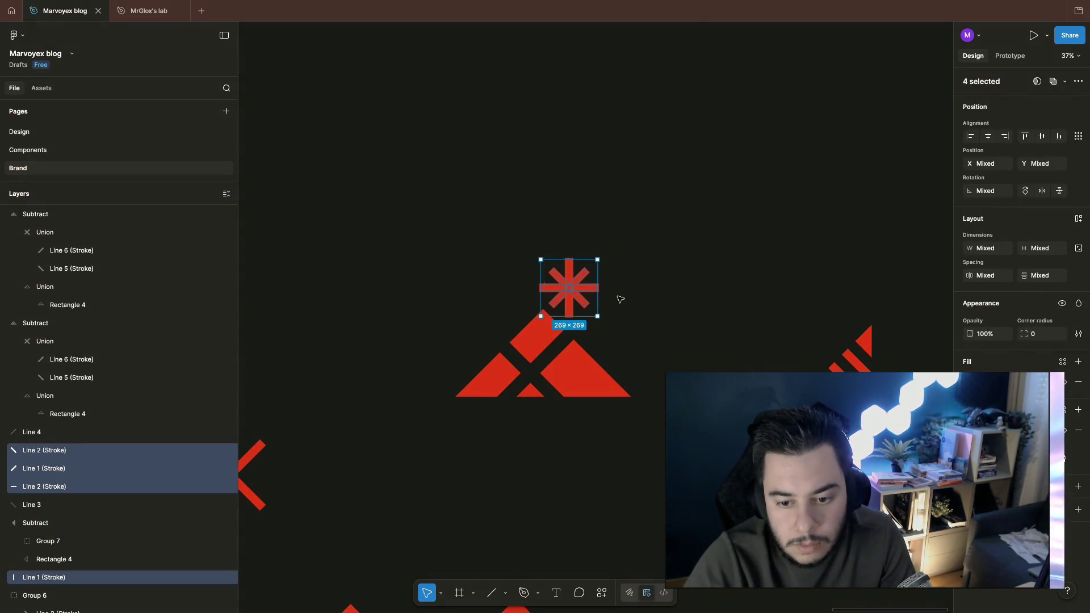
pyautogui.moveTo(600, 255); pyautogui.dragTo(611, 281)
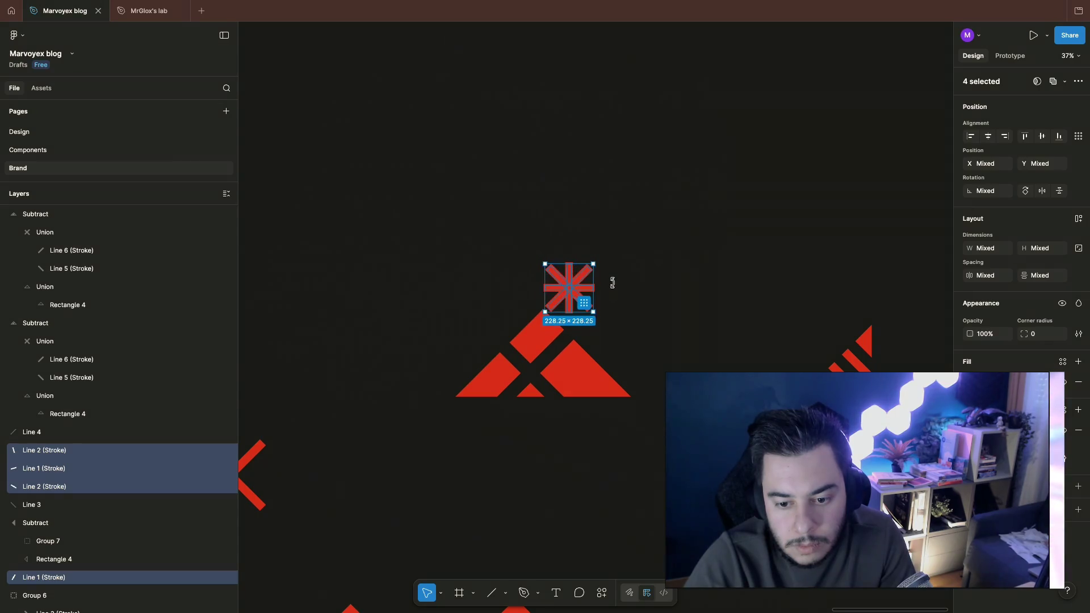
pyautogui.click(634, 285)
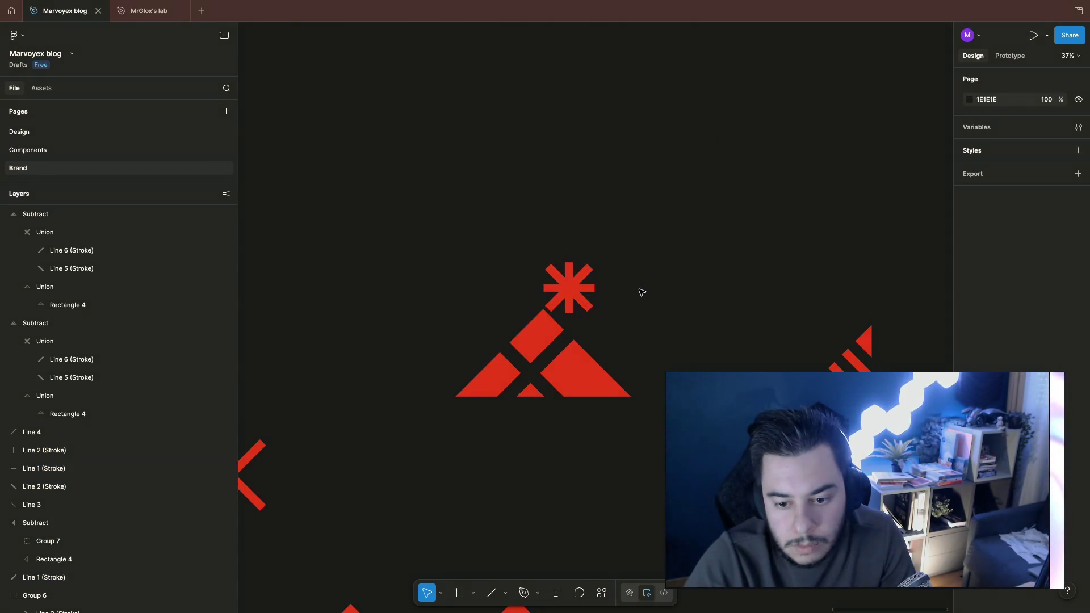
pyautogui.hotkey('ctrl', 'z')
pyautogui.click(641, 292)
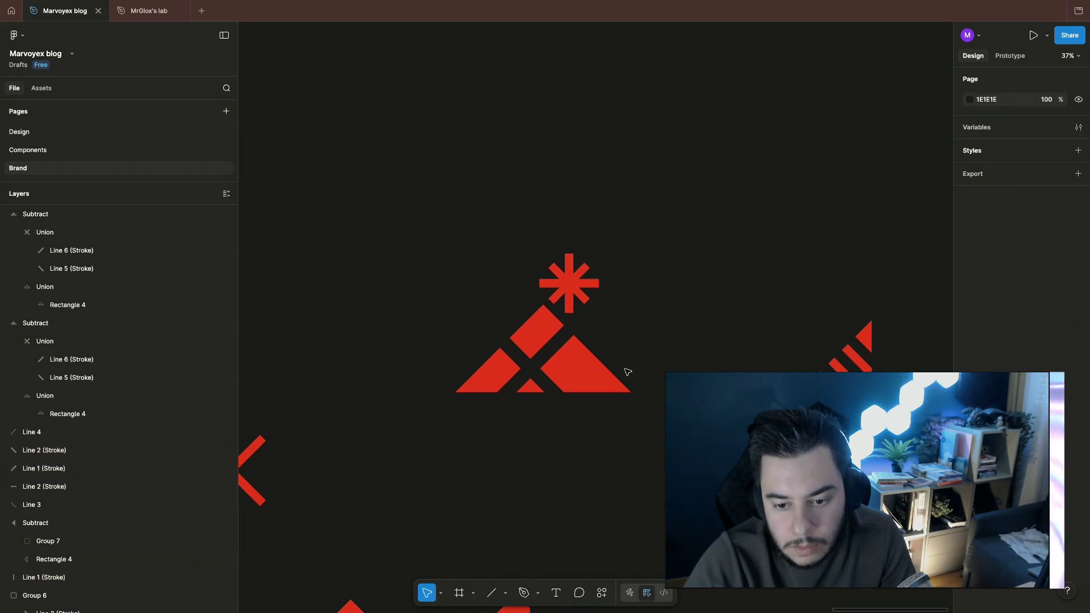
pyautogui.scroll(-2, 627, 372)
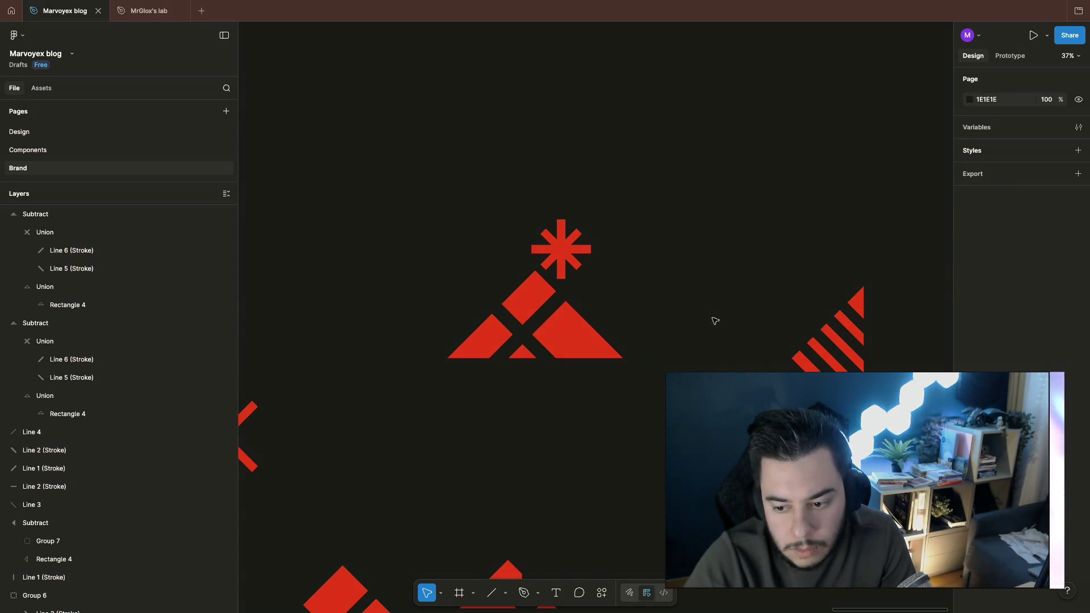
# Step: Move the striped Subtract shape against the triangle mark's right side
pyautogui.click(839, 336)
pyautogui.moveTo(838, 362); pyautogui.dragTo(627, 294)
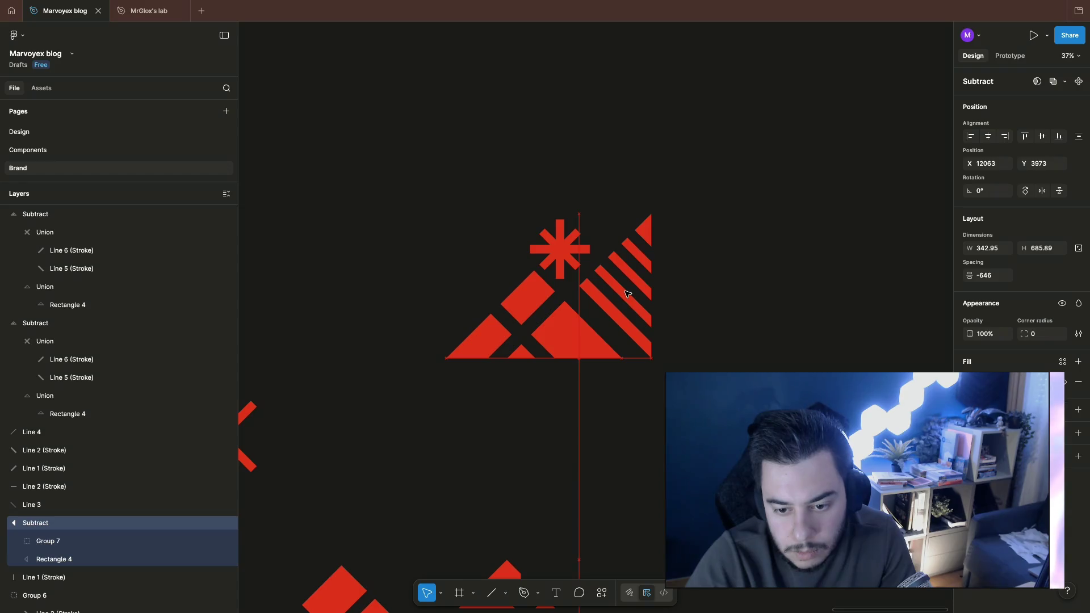
pyautogui.moveTo(627, 294); pyautogui.dragTo(624, 293)
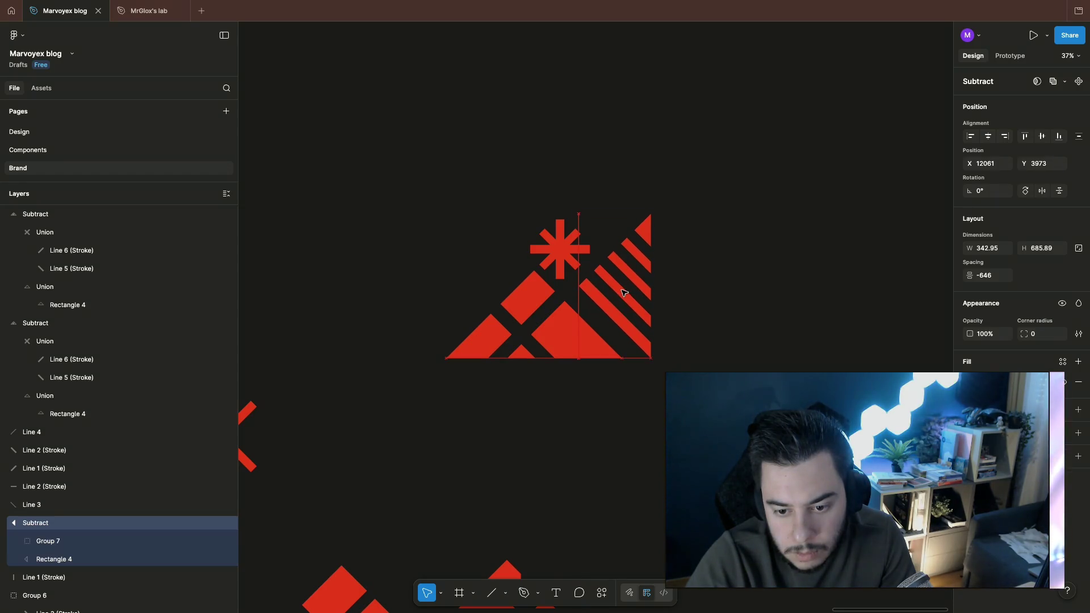
pyautogui.click(724, 255)
pyautogui.scroll(-5, 596, 298)
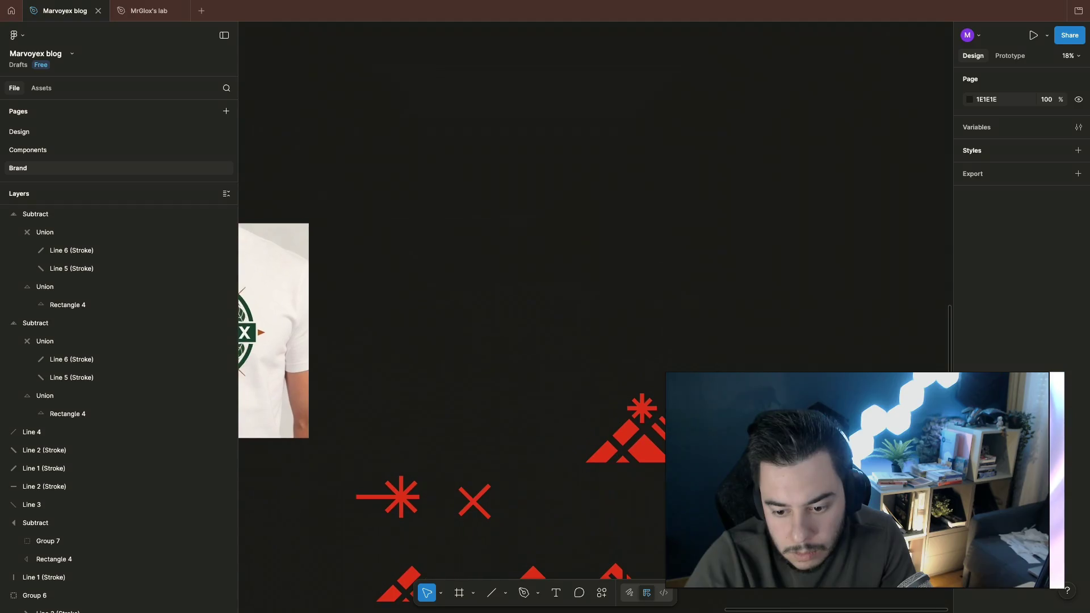
pyautogui.hscroll(3, 626, 420)
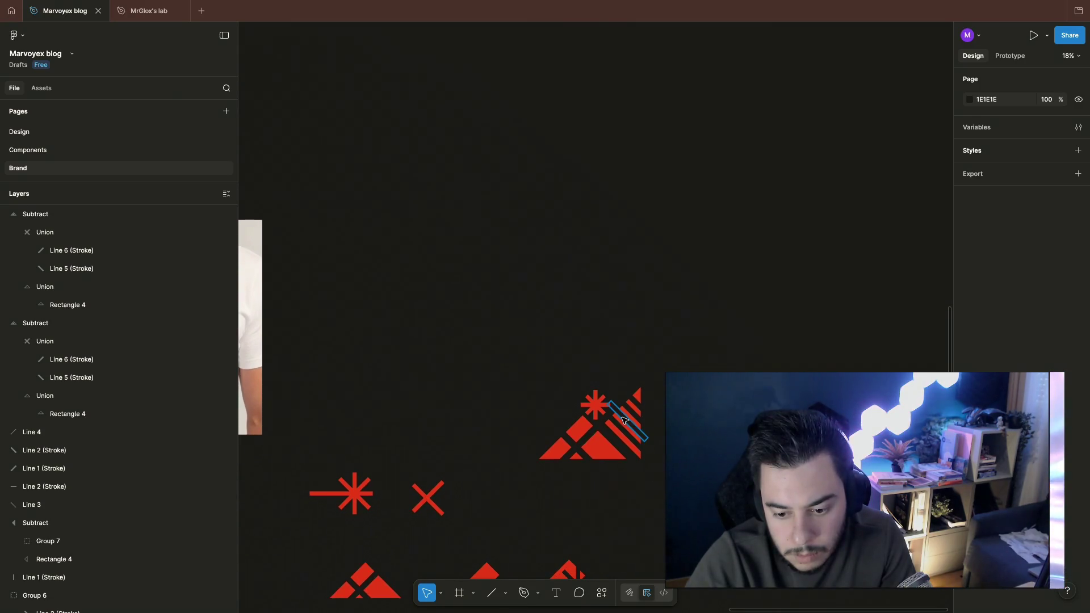
pyautogui.scroll(-1, 596, 384)
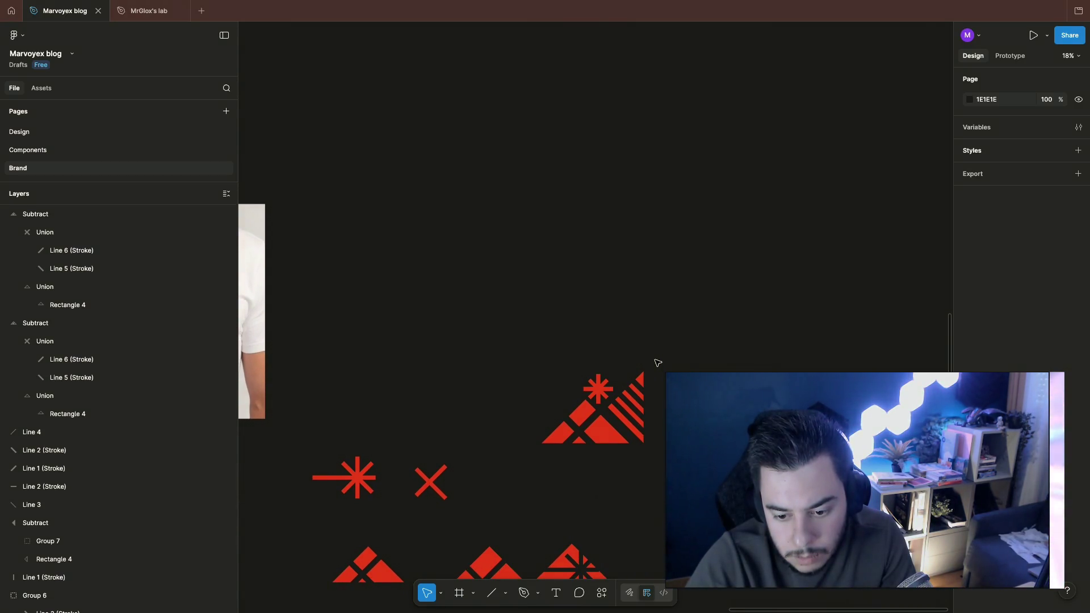
# Step: Revert the move so the striped piece returns to its original spot
pyautogui.moveTo(629, 359); pyautogui.dragTo(596, 427)
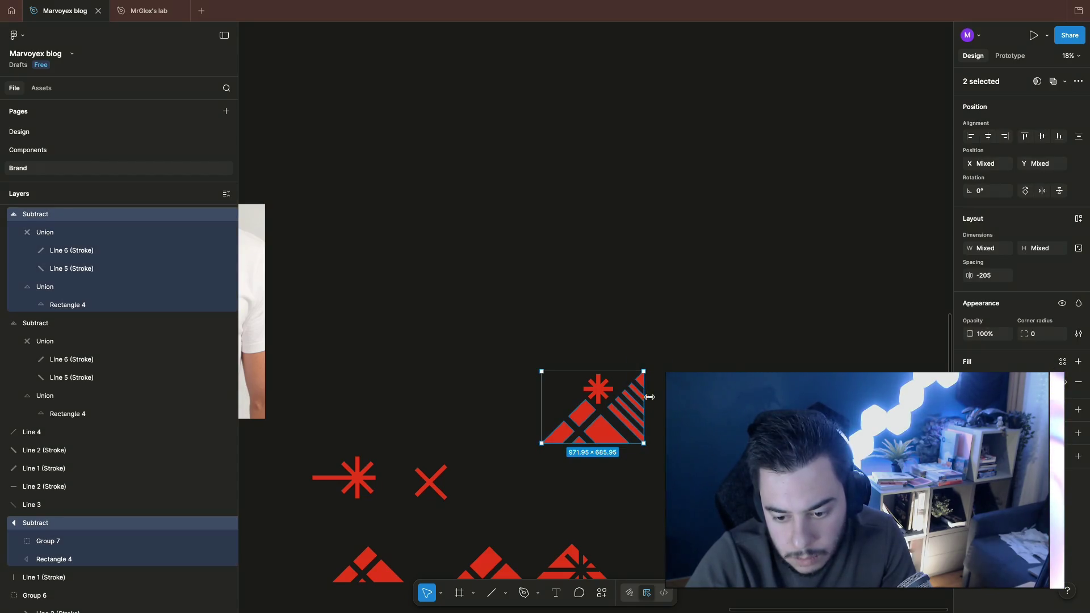
pyautogui.click(650, 477)
pyautogui.click(625, 413)
pyautogui.press('Delete')
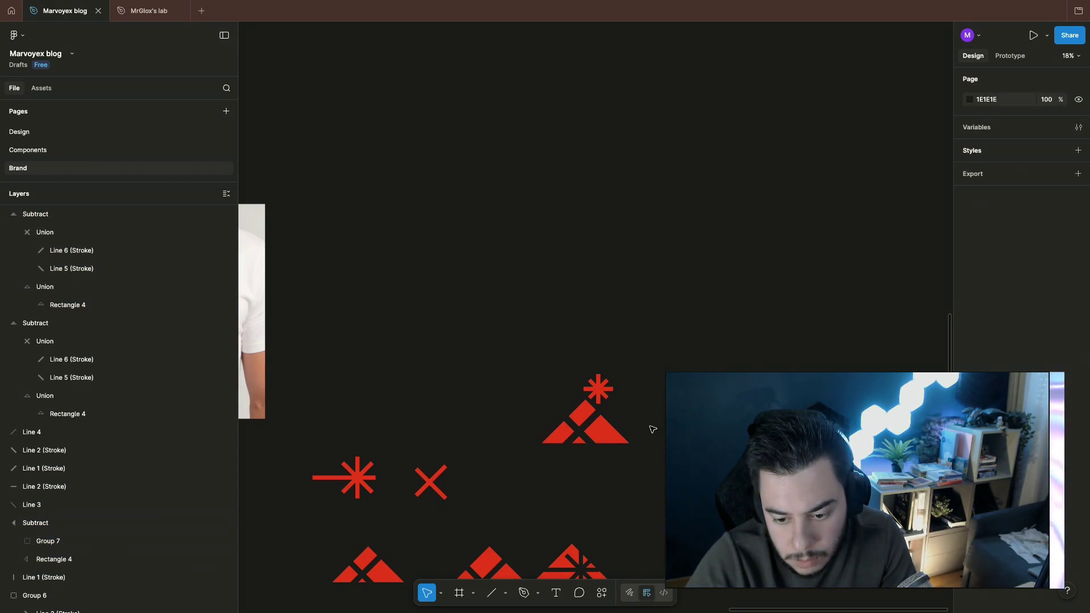
pyautogui.scroll(-1, 652, 429)
pyautogui.scroll(3, 651, 428)
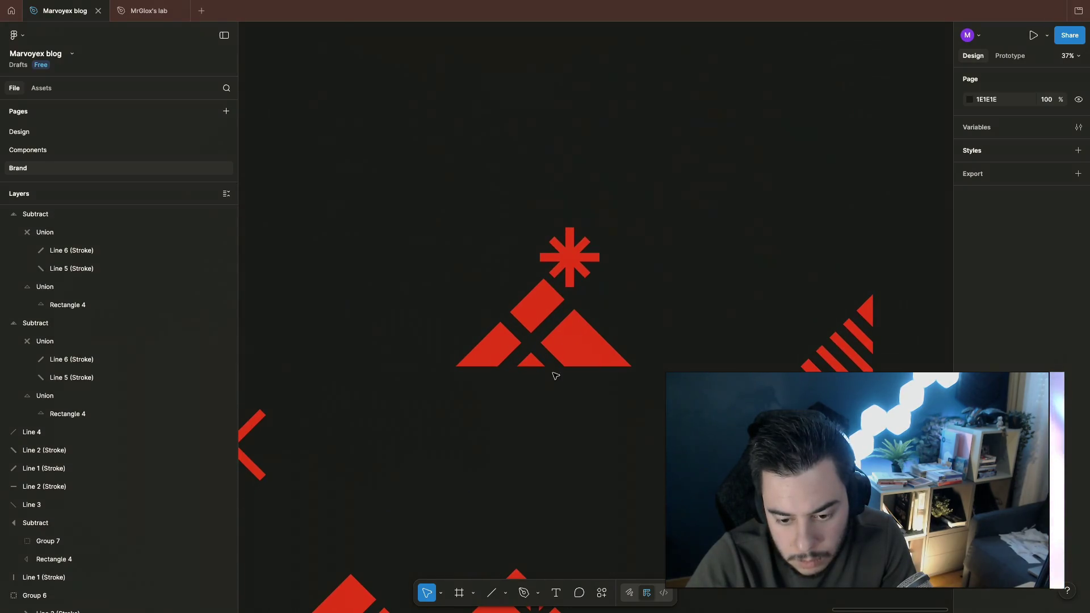
pyautogui.scroll(-3, 554, 375)
pyautogui.scroll(-5, 588, 422)
pyautogui.scroll(1, 595, 429)
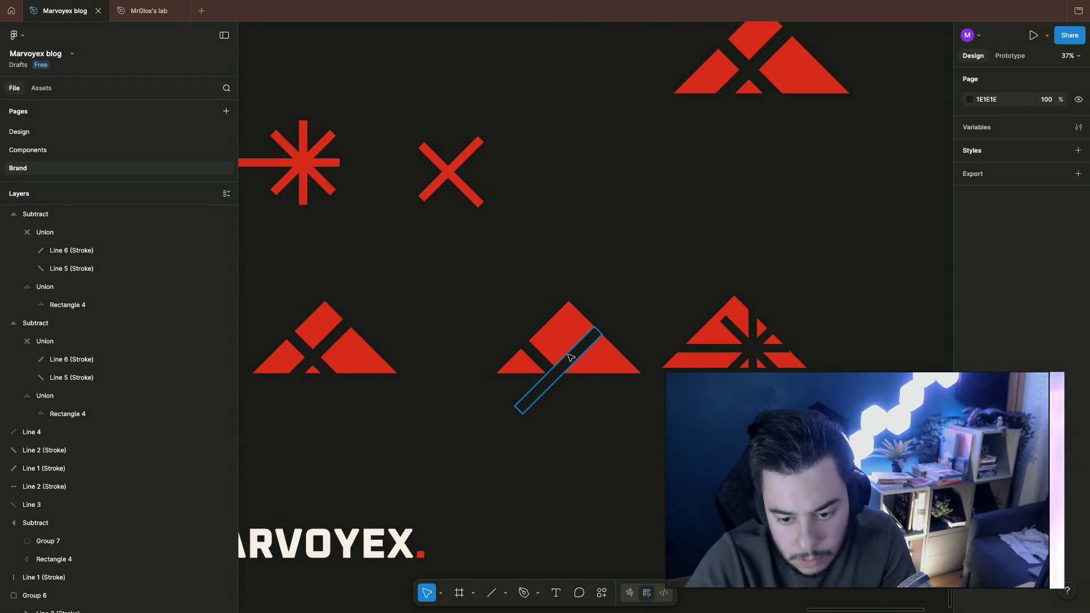
# Step: Reposition the diagonal cut stroke on the middle triangle and duplicate it flipped to the opposite diagonal
pyautogui.click(541, 364)
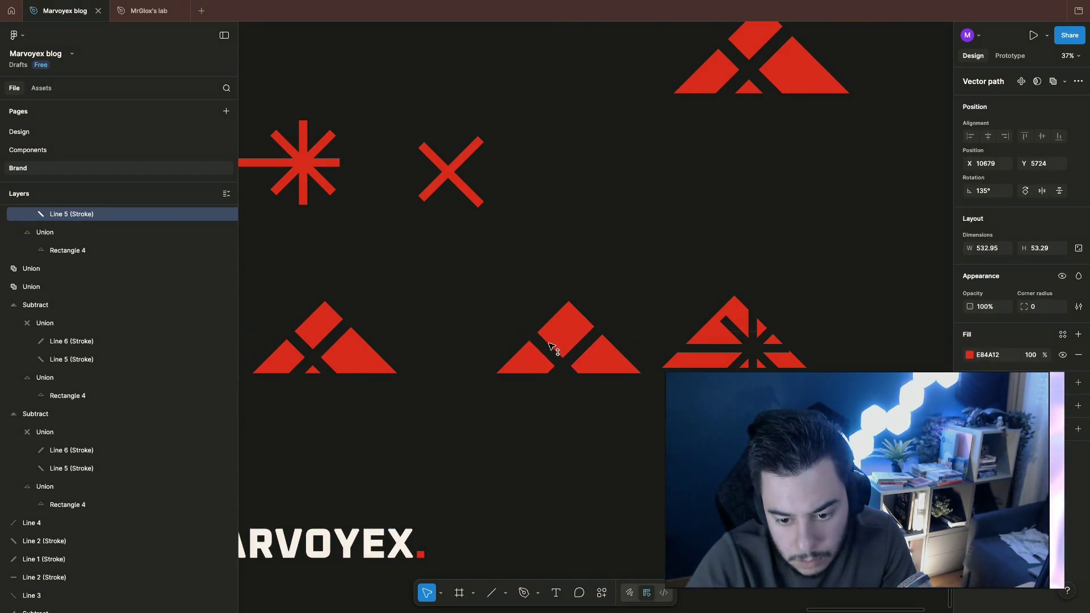
pyautogui.moveTo(562, 335)
pyautogui.mouseDown()
pyautogui.moveTo(537, 330)
pyautogui.moveTo(568, 329)
pyautogui.mouseUp()
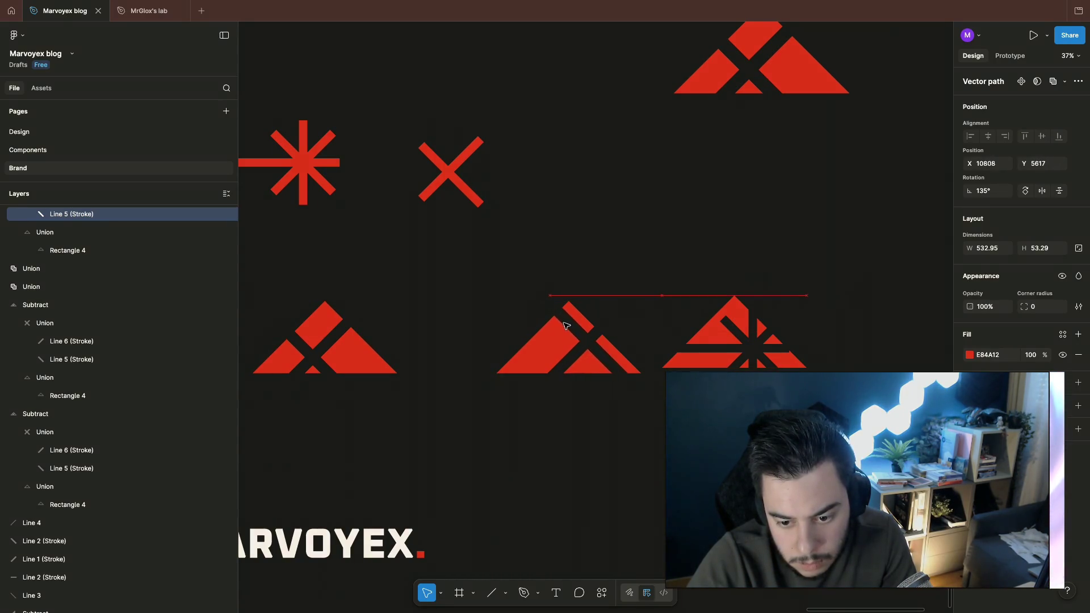
pyautogui.press('Left')
pyautogui.press('Left')
pyautogui.press('Left')
pyautogui.hotkey('ctrl', 'd')
pyautogui.hotkey('shift', 'h')
# Step: Lift Line 6 (Stroke) to the top level and place the crossing stroke over the middle triangle's right slope
pyautogui.moveTo(536, 375); pyautogui.dragTo(543, 359)
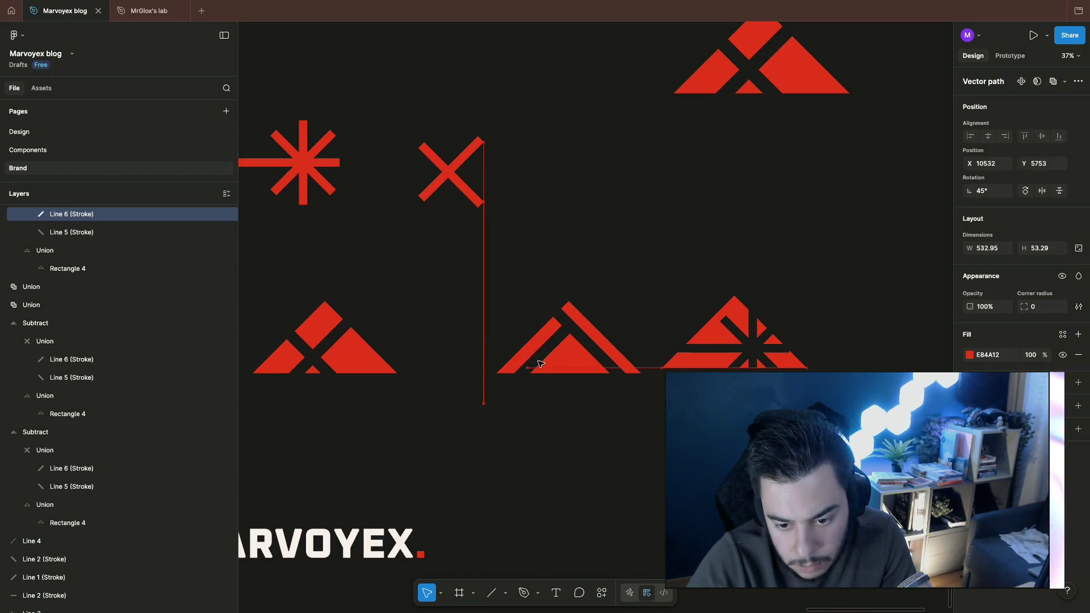
pyautogui.moveTo(541, 359)
pyautogui.mouseDown()
pyautogui.moveTo(568, 372)
pyautogui.moveTo(533, 379)
pyautogui.mouseUp()
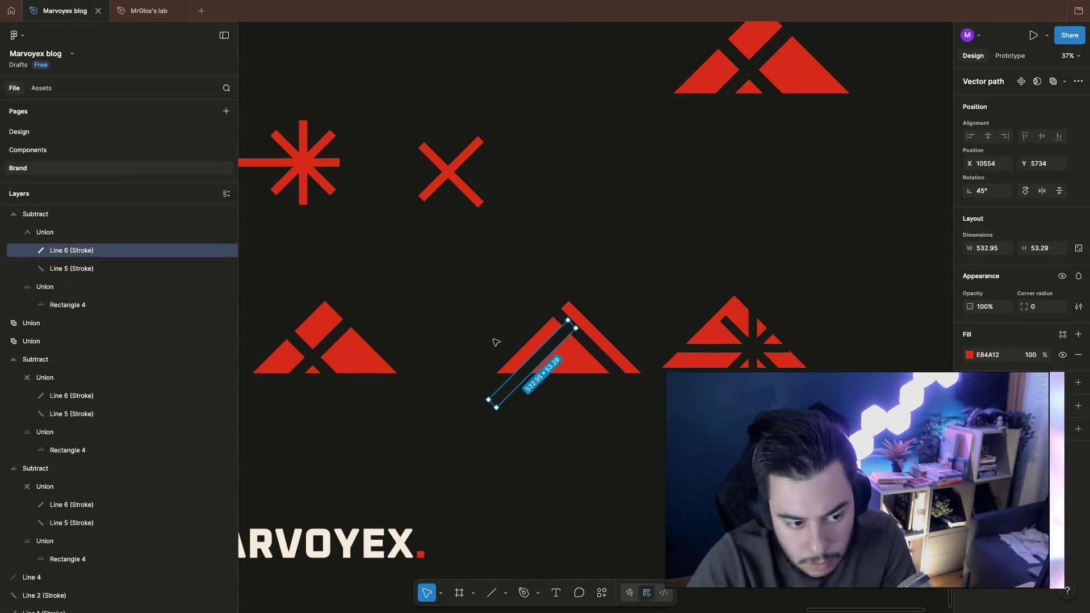
pyautogui.moveTo(72, 250); pyautogui.dragTo(71, 210)
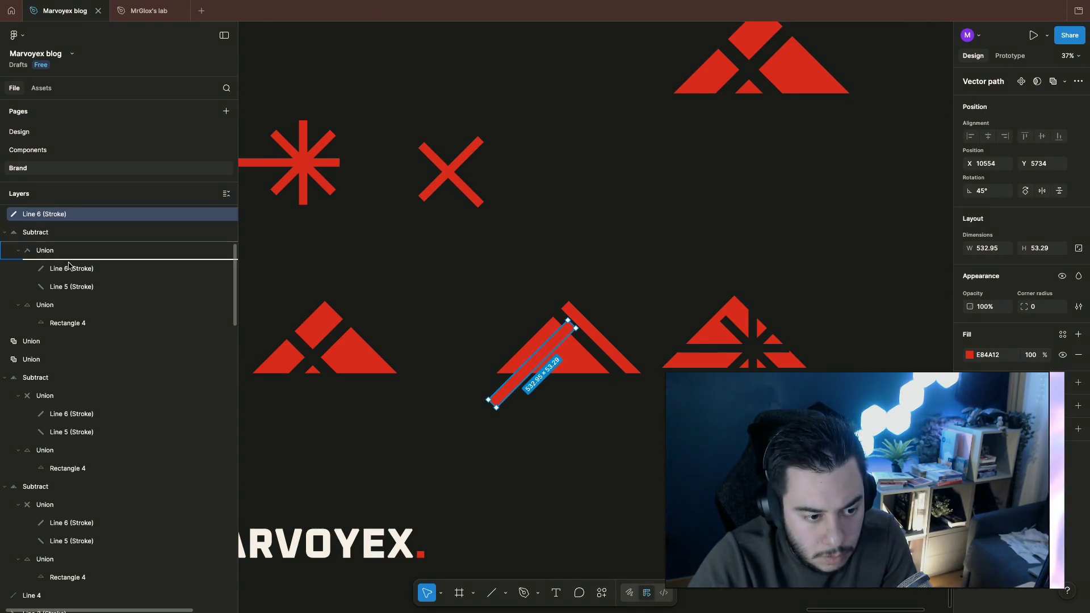
pyautogui.moveTo(532, 379)
pyautogui.mouseDown()
pyautogui.moveTo(603, 330)
pyautogui.moveTo(577, 353)
pyautogui.mouseUp()
pyautogui.click(590, 345)
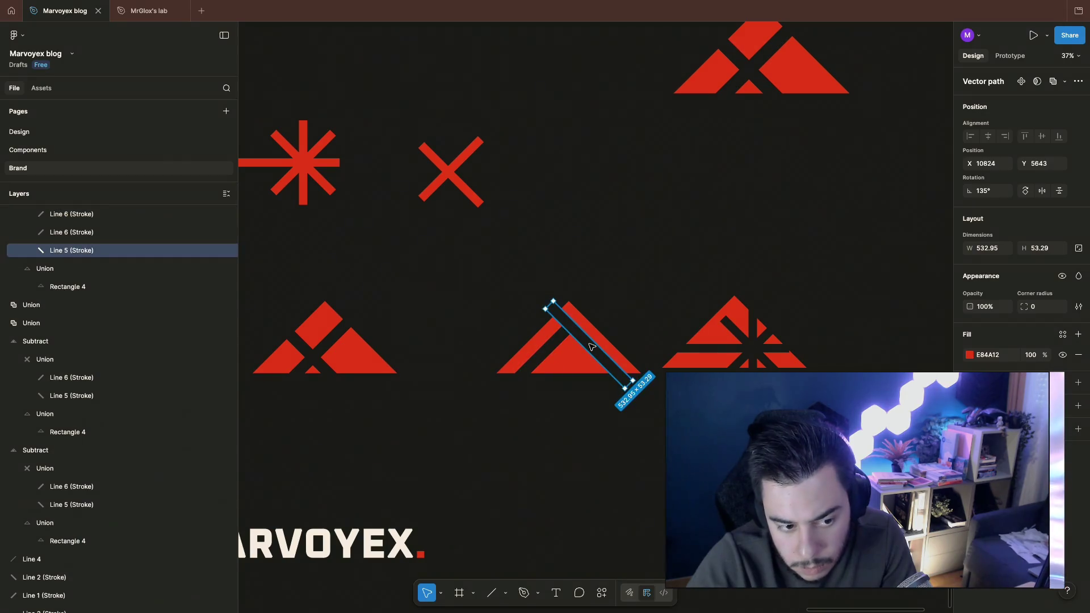
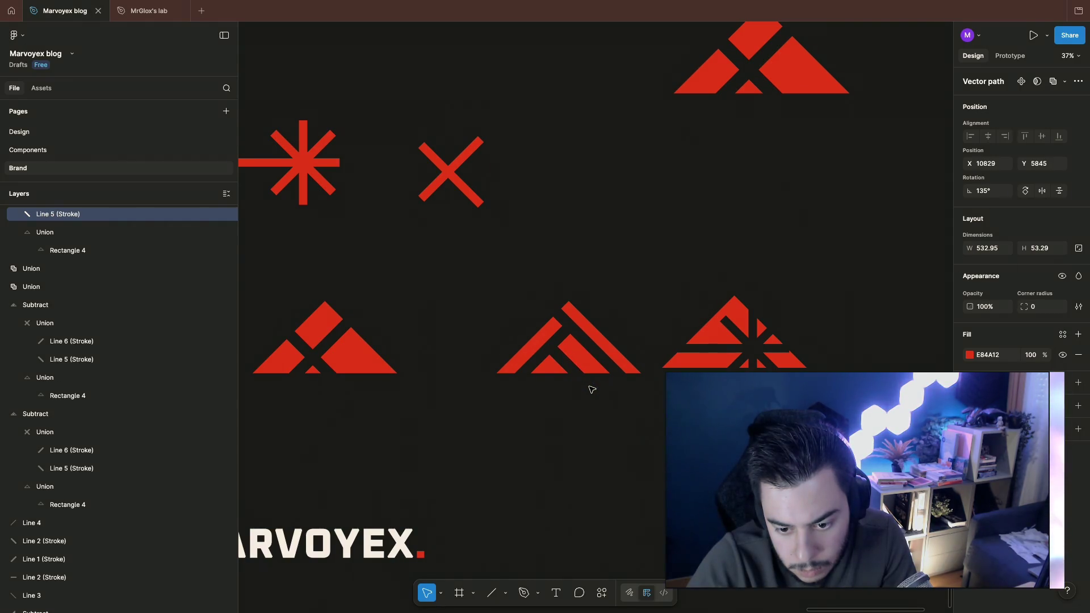
# Step: Drag Line 5 up into the middle mountain, then nudge it down one pixel
pyautogui.click(553, 440)
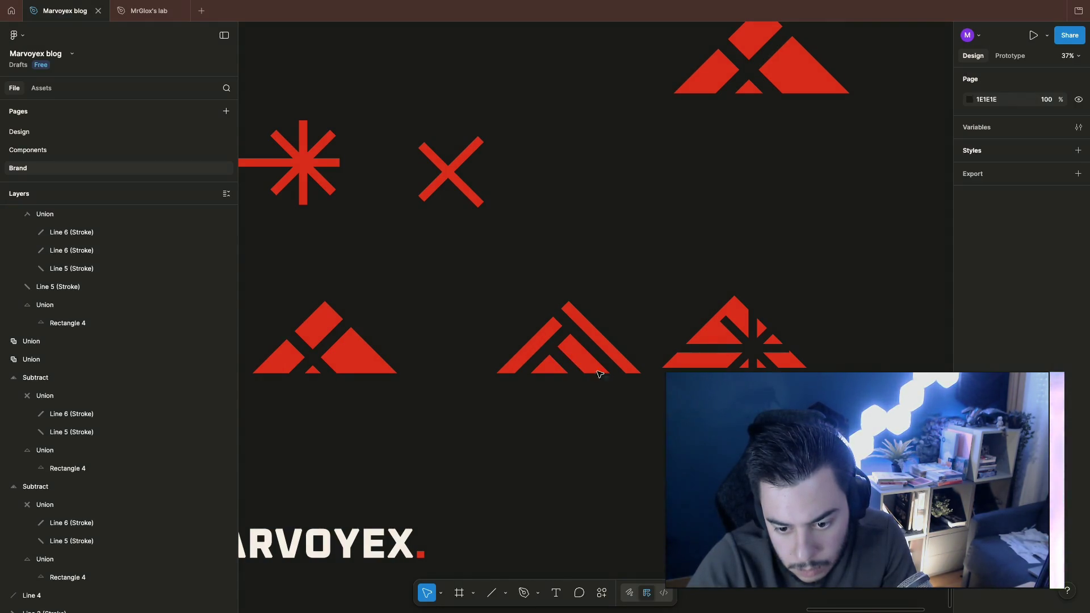
pyautogui.click(577, 316)
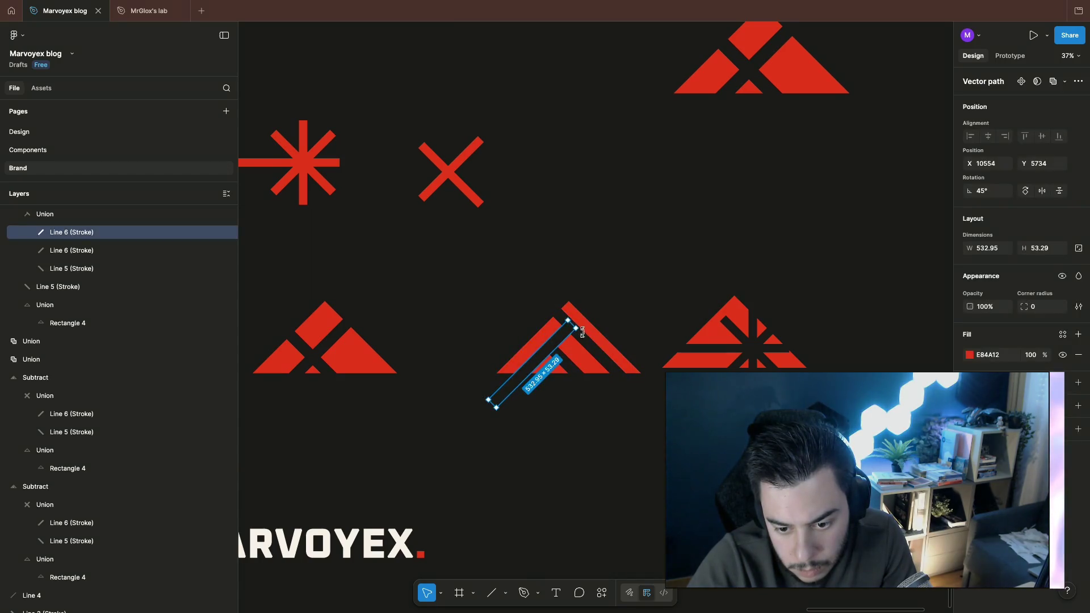
pyautogui.moveTo(562, 319); pyautogui.dragTo(606, 368)
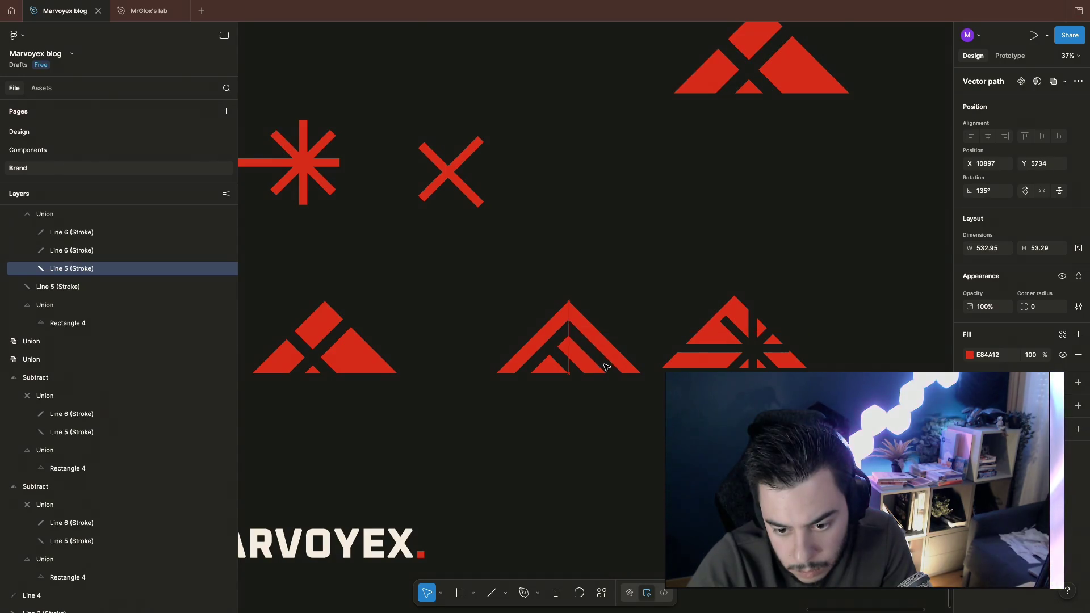
pyautogui.click(643, 358)
pyautogui.scroll(1, 642, 359)
pyautogui.click(570, 363)
pyautogui.press('Down')
pyautogui.press('Down')
pyautogui.press('Down')
pyautogui.press('Down')
# Step: Inspect the asterisk's diagonal, vertical and horizontal strokes in the right logo one by one
pyautogui.click(612, 272)
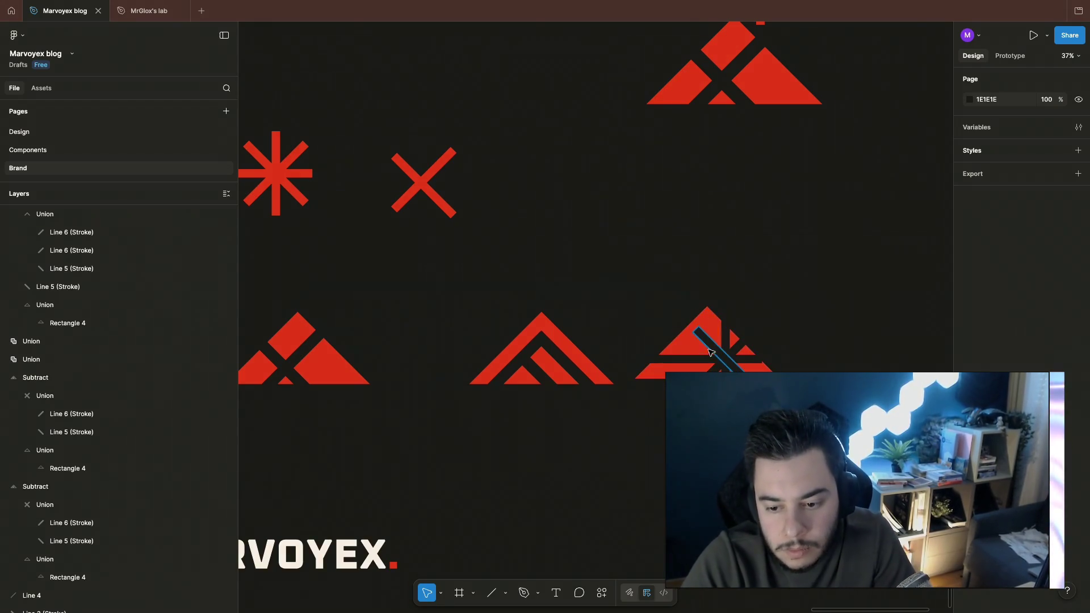
pyautogui.click(711, 352)
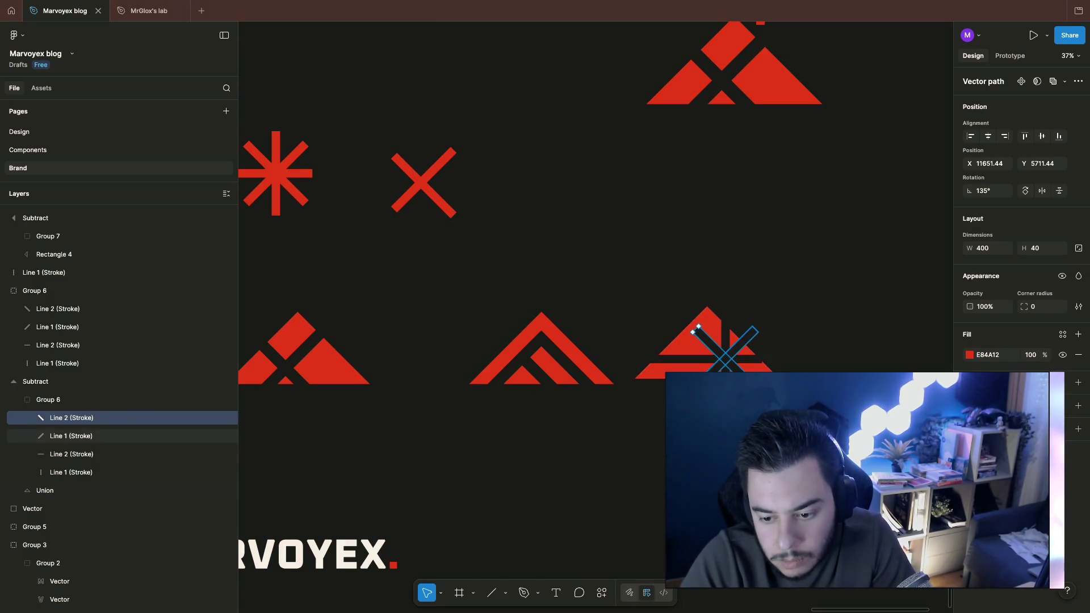
pyautogui.click(730, 334)
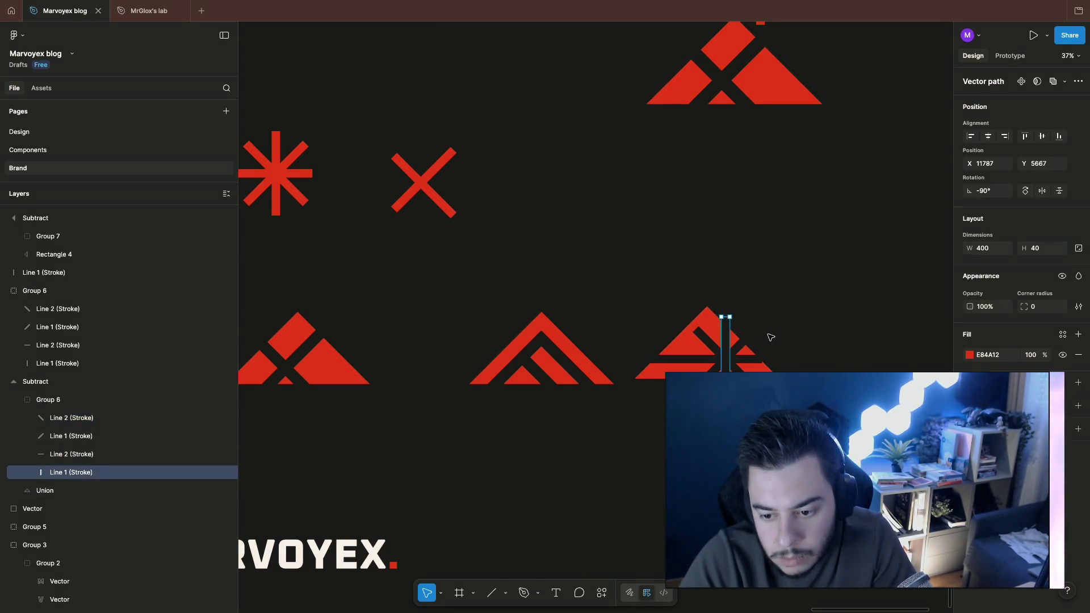
pyautogui.click(768, 327)
pyautogui.click(751, 363)
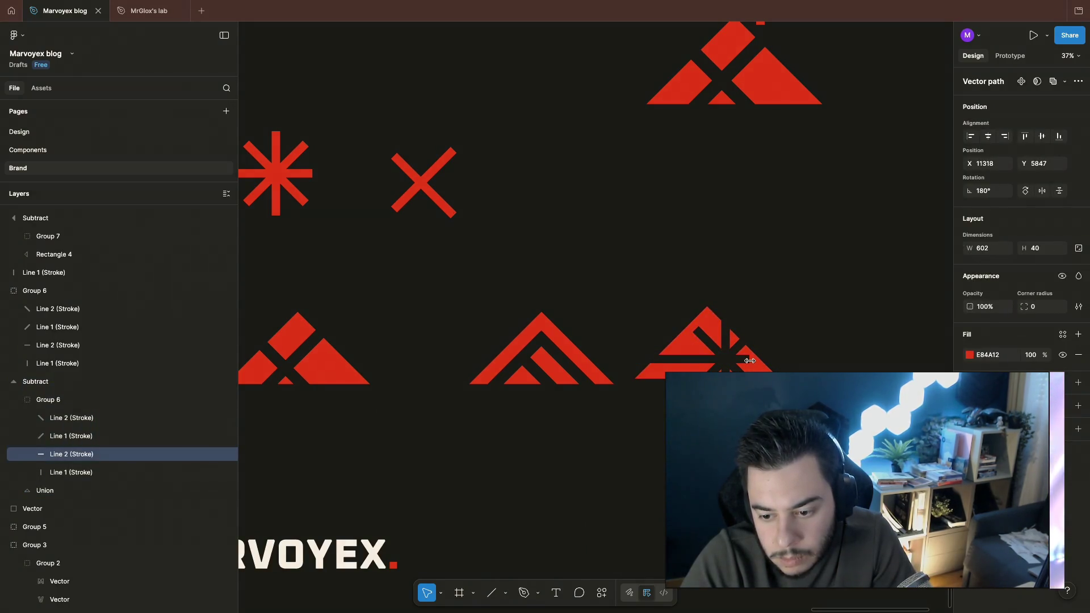
pyautogui.click(824, 346)
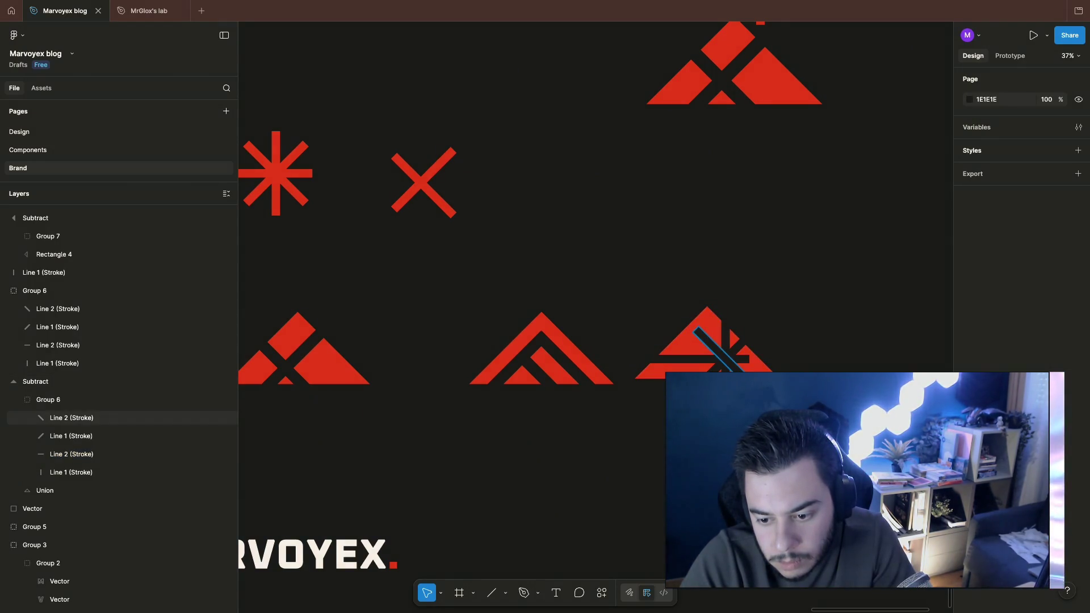
pyautogui.click(728, 337)
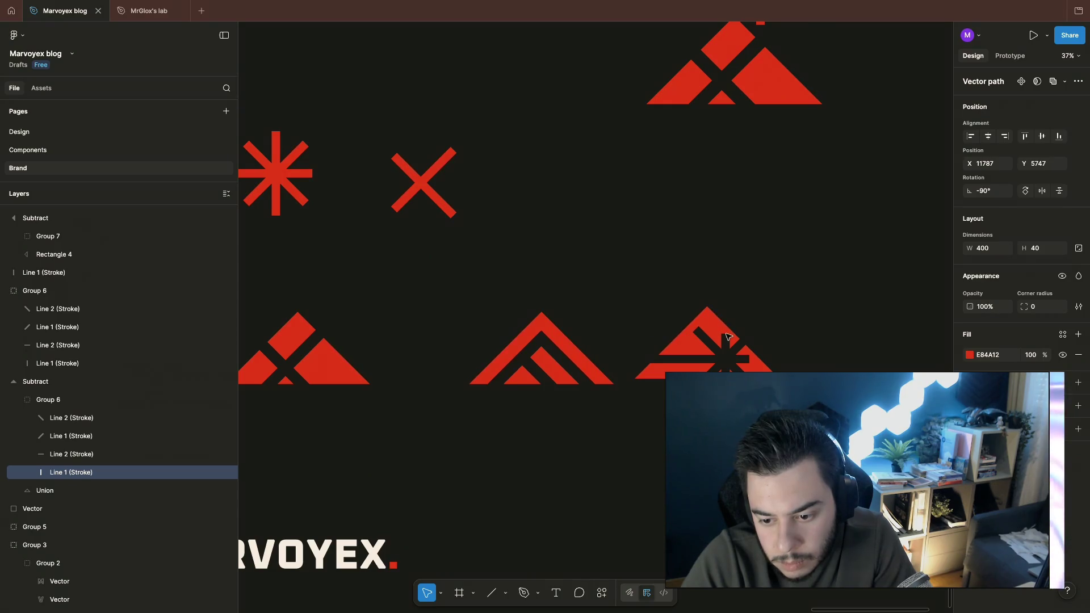
# Step: Move the asterisk's diagonal Line 2 stroke up 10 px with Shift+Up and deselect
pyautogui.click(709, 341)
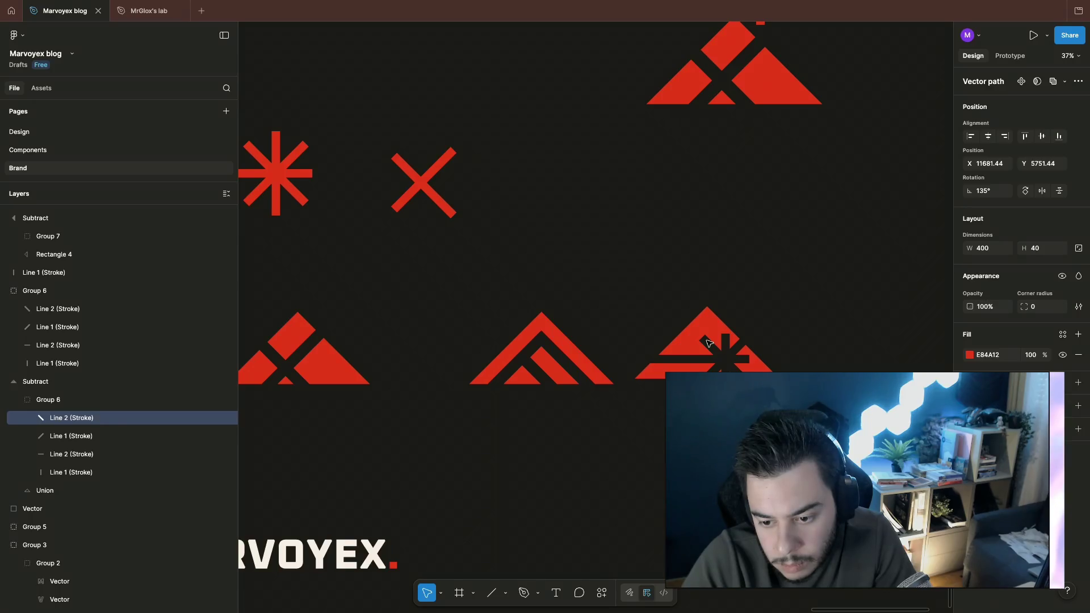
pyautogui.hotkey('shift', 'Up')
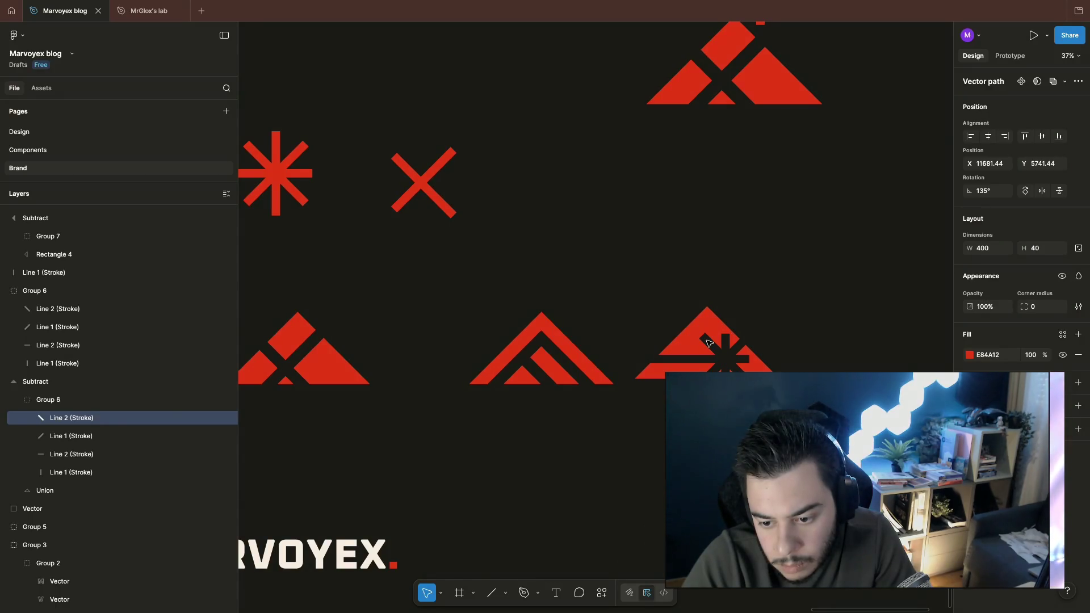
pyautogui.click(782, 312)
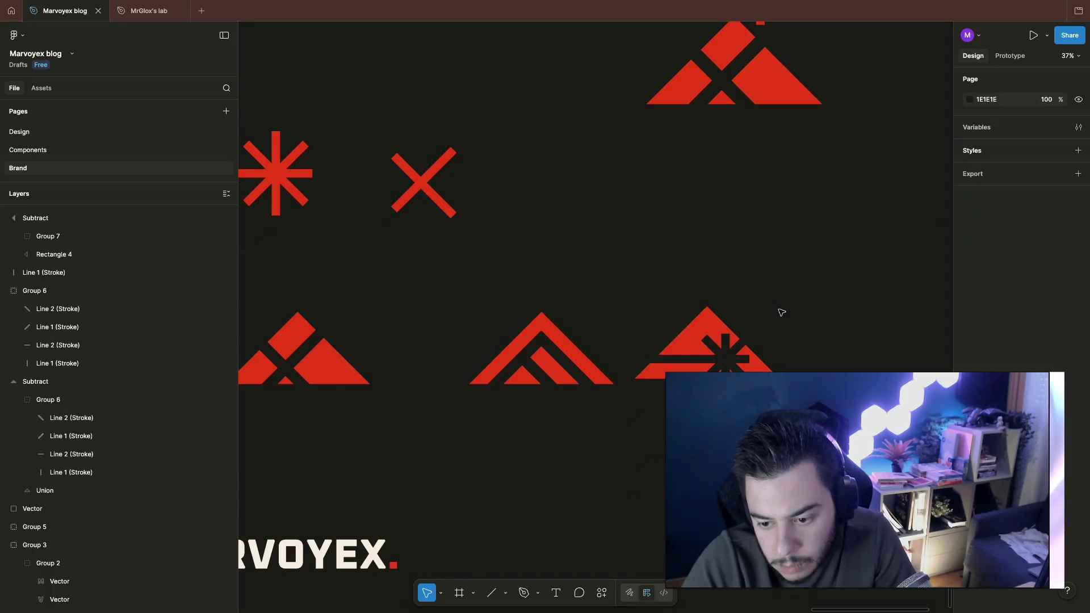
pyautogui.click(733, 354)
pyautogui.click(813, 299)
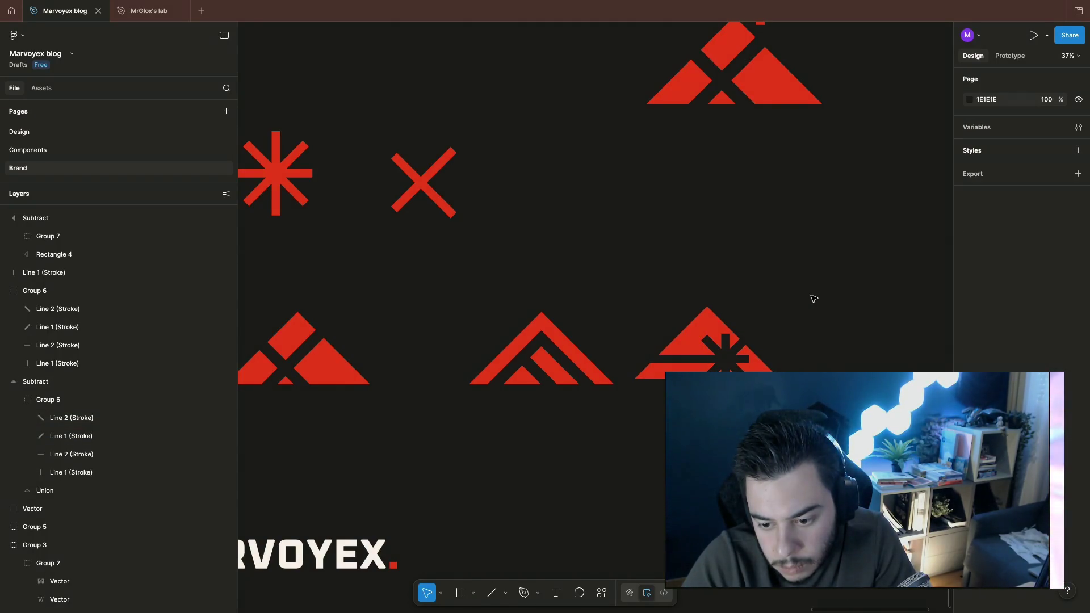
pyautogui.scroll(-5, 818, 313)
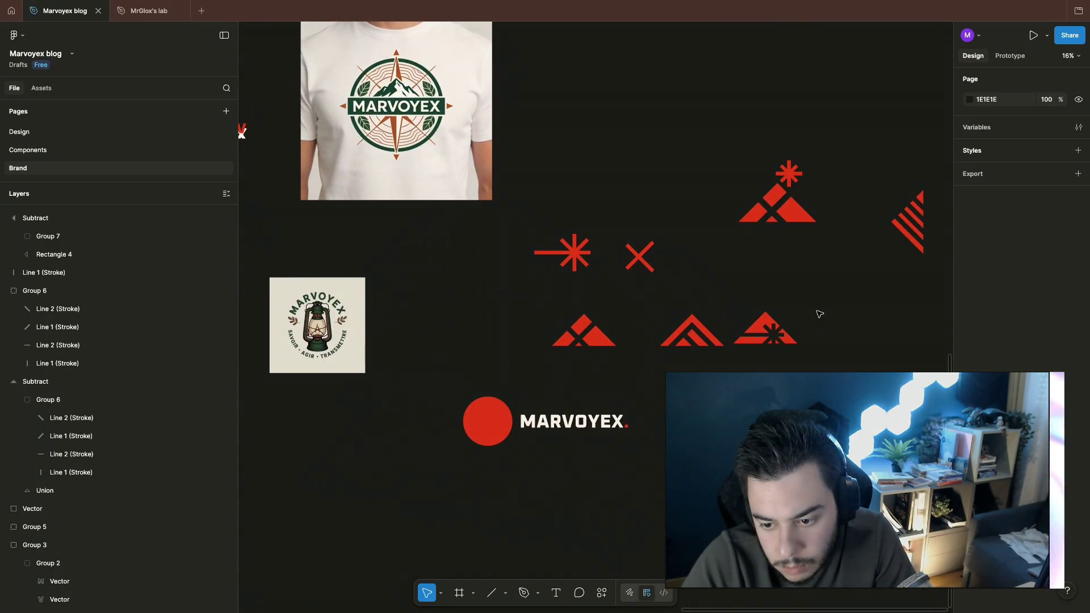
pyautogui.hscroll(3, 805, 305)
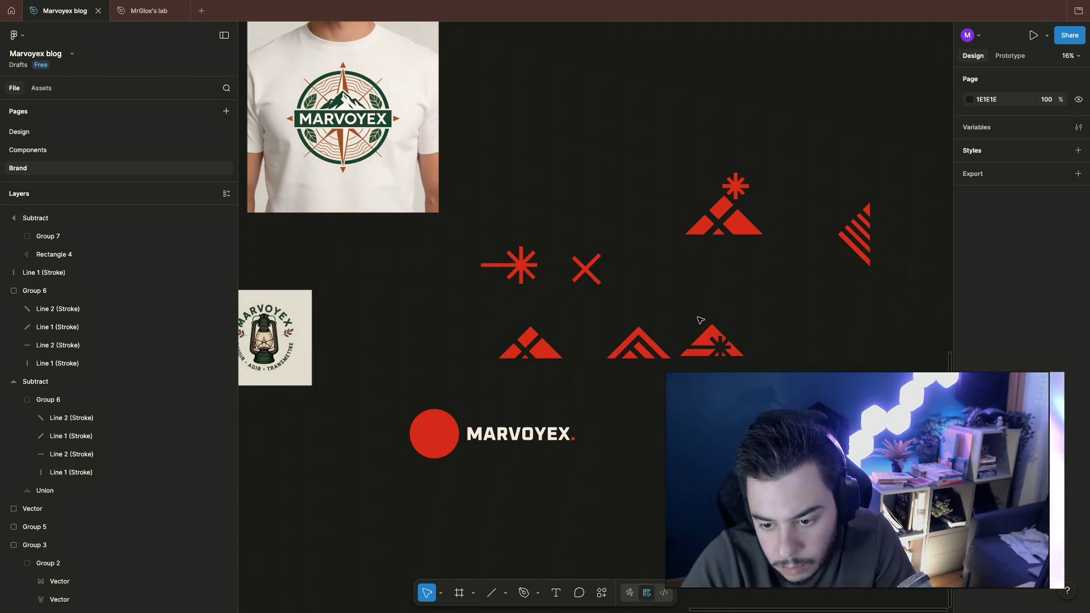
# Step: Drag the mountain-asterisk logo rightward to open space beside the middle logo
pyautogui.moveTo(707, 341); pyautogui.dragTo(784, 341)
pyautogui.click(785, 315)
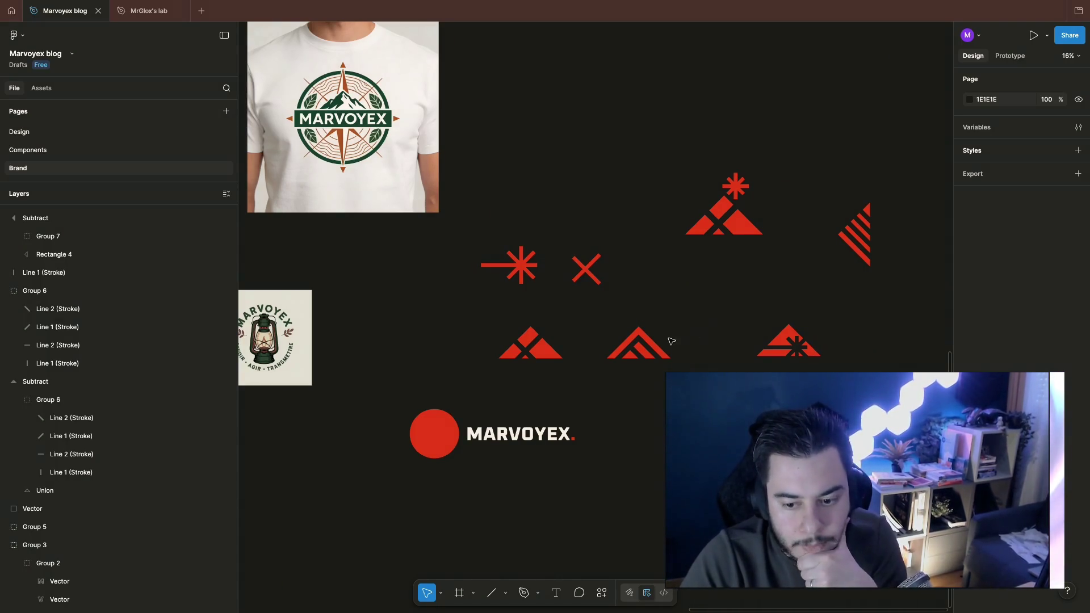
pyautogui.scroll(-1, 672, 340)
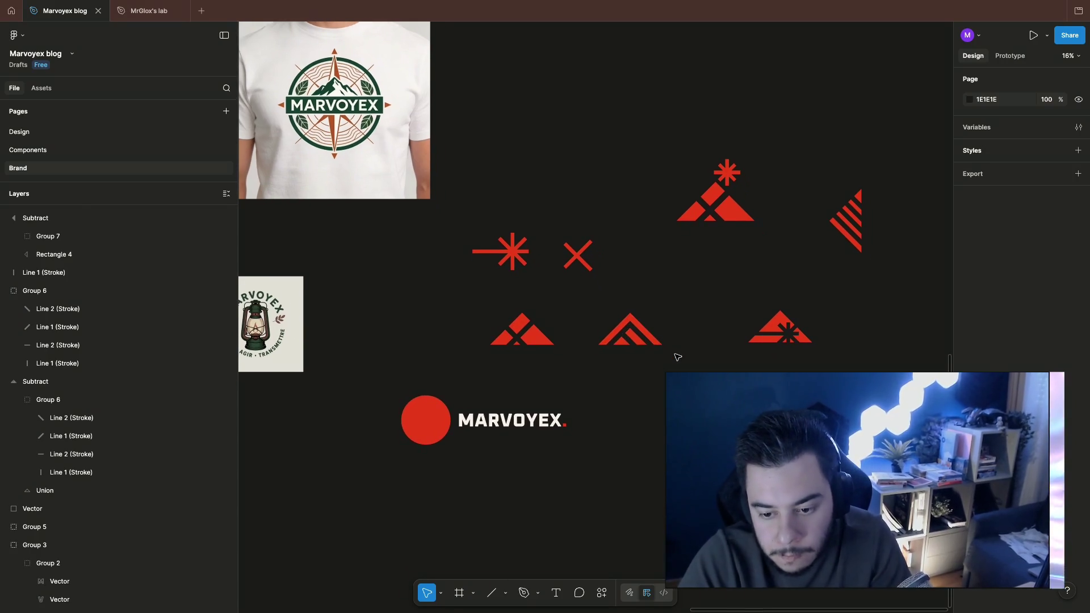
pyautogui.scroll(3, 649, 342)
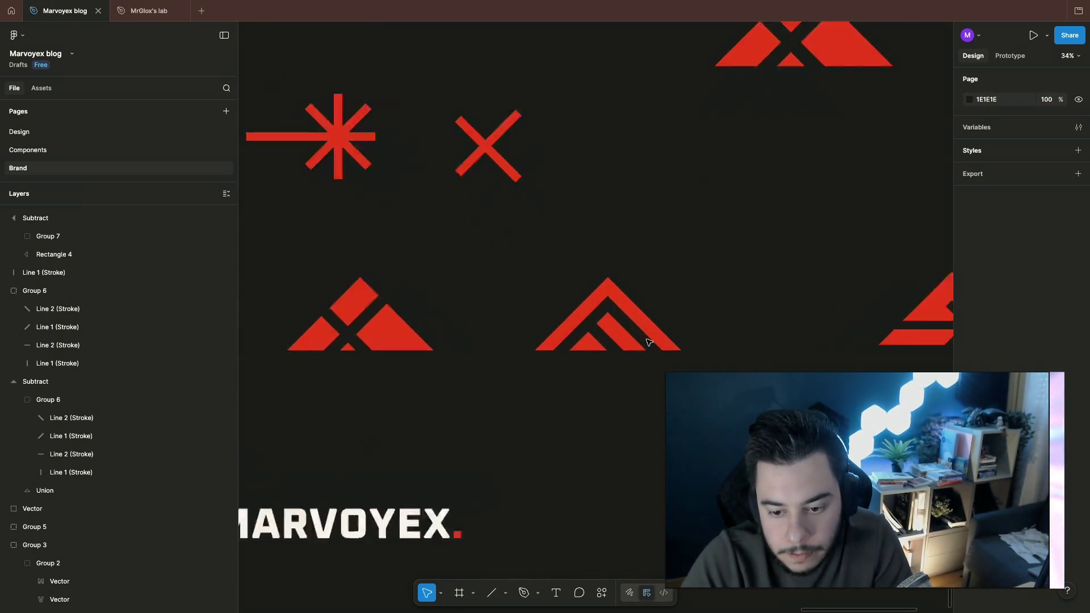
pyautogui.scroll(3, 649, 341)
# Step: Raise one cut line of the middle logo and fine-tune the crossing line's position, undoing one move
pyautogui.click(517, 303)
pyautogui.click(603, 304)
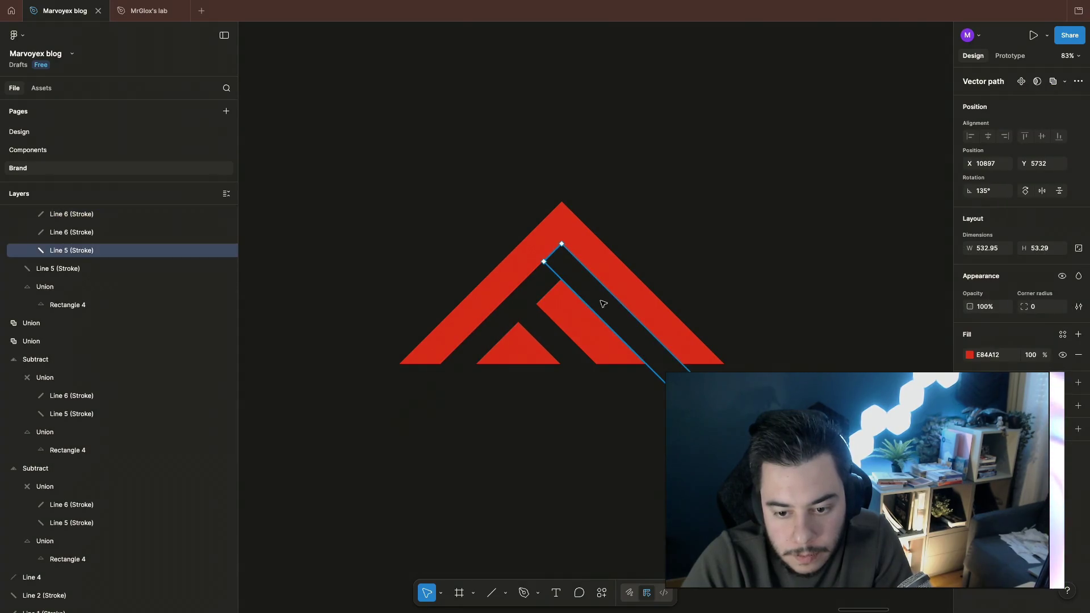
pyautogui.moveTo(603, 304); pyautogui.dragTo(603, 288)
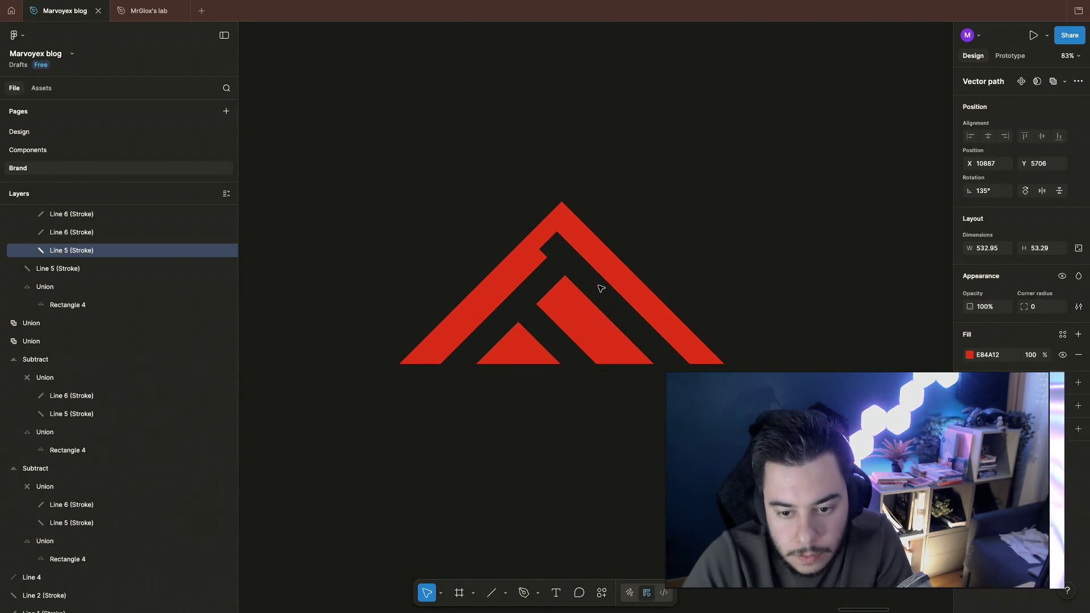
pyautogui.press('Down')
pyautogui.press('Down')
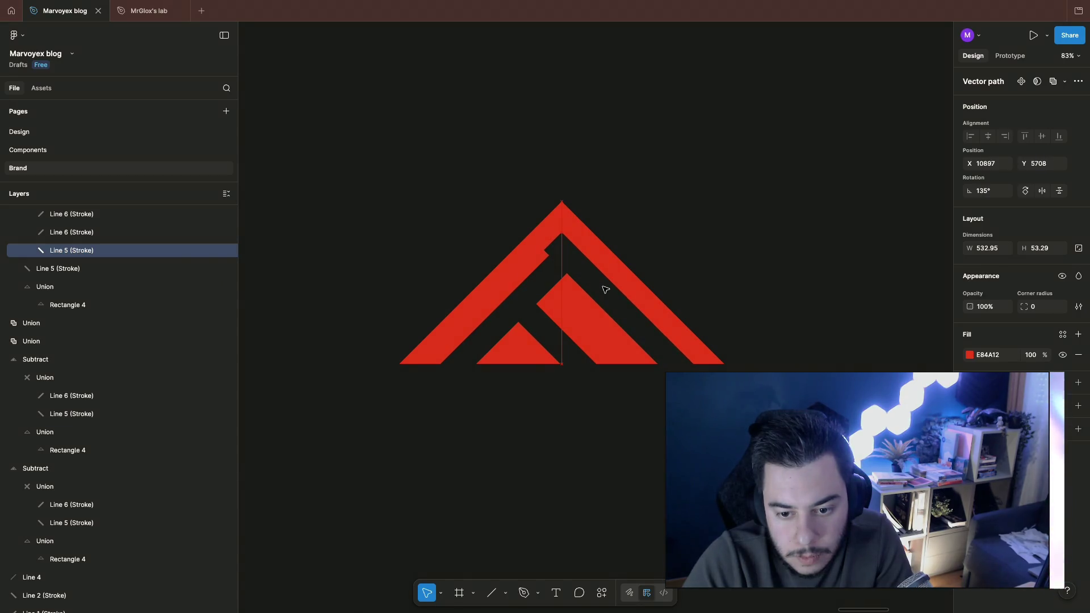
pyautogui.click(541, 294)
pyautogui.moveTo(540, 294); pyautogui.dragTo(553, 318)
pyautogui.hotkey('ctrl', 'z')
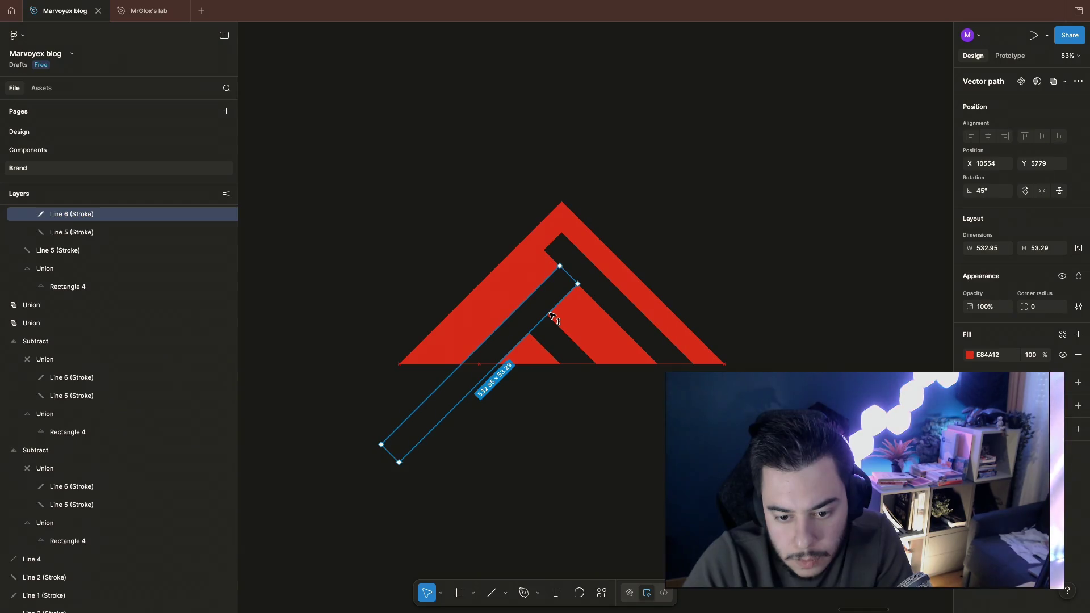
pyautogui.moveTo(554, 317); pyautogui.dragTo(545, 314)
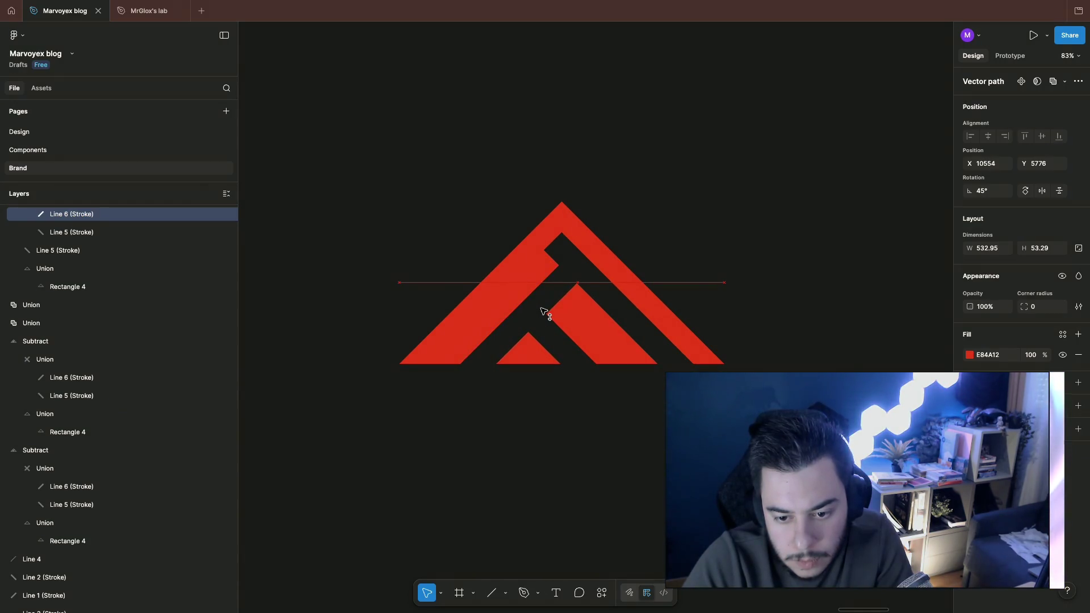
pyautogui.click(681, 214)
# Step: Move the first diagonal cut line so the two form an X, then shift Line 5 up and left
pyautogui.click(545, 340)
pyautogui.moveTo(579, 361)
pyautogui.mouseDown()
pyautogui.moveTo(569, 368)
pyautogui.moveTo(567, 356)
pyautogui.mouseUp()
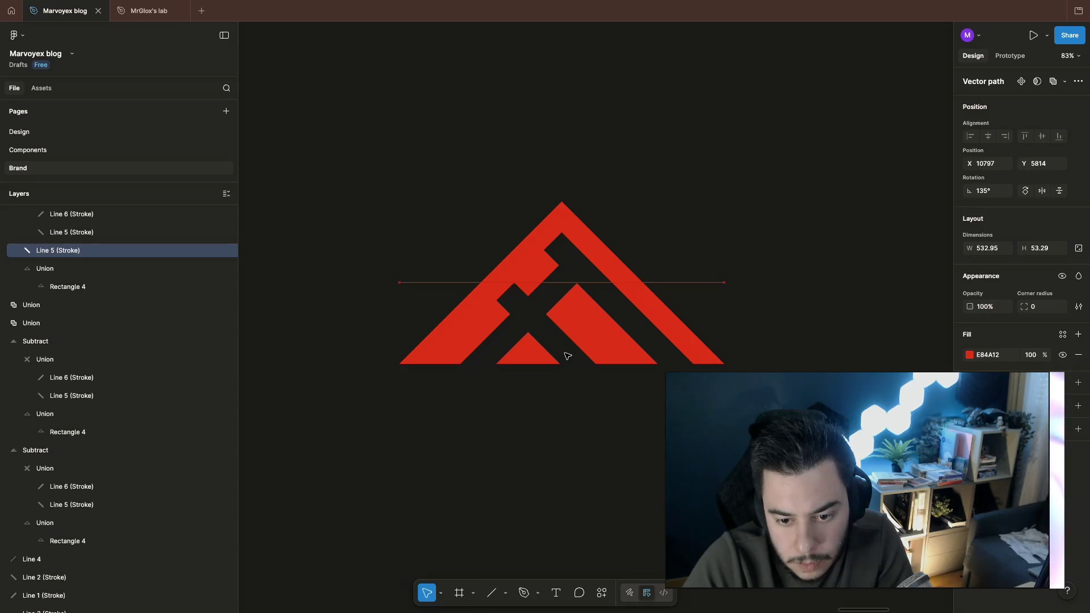
pyautogui.click(727, 236)
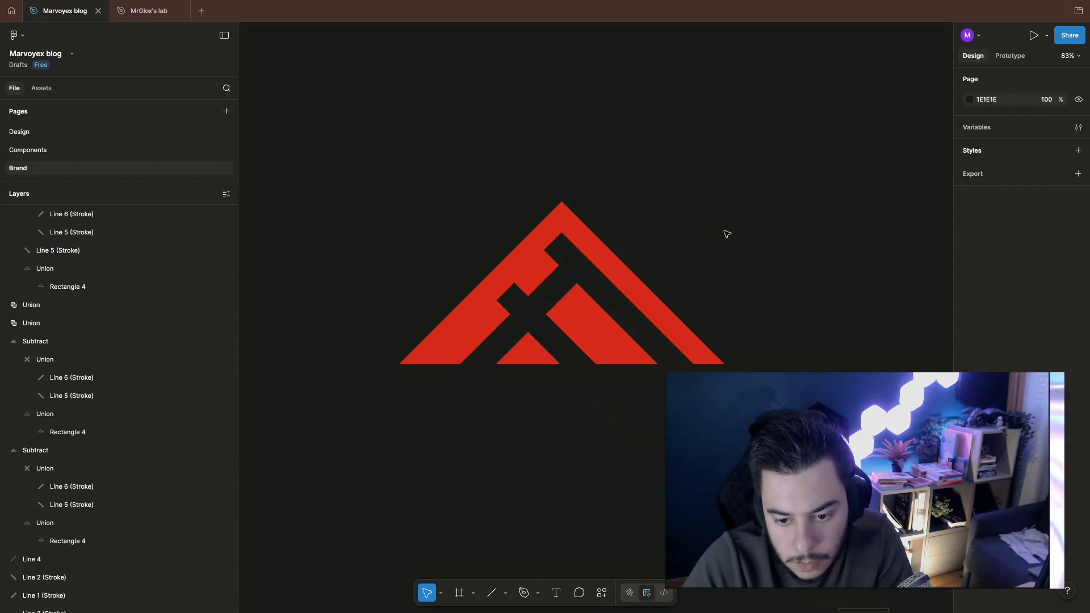
pyautogui.keyDown('ctrl'); pyautogui.scroll(-3, 727, 236); pyautogui.keyUp('ctrl')
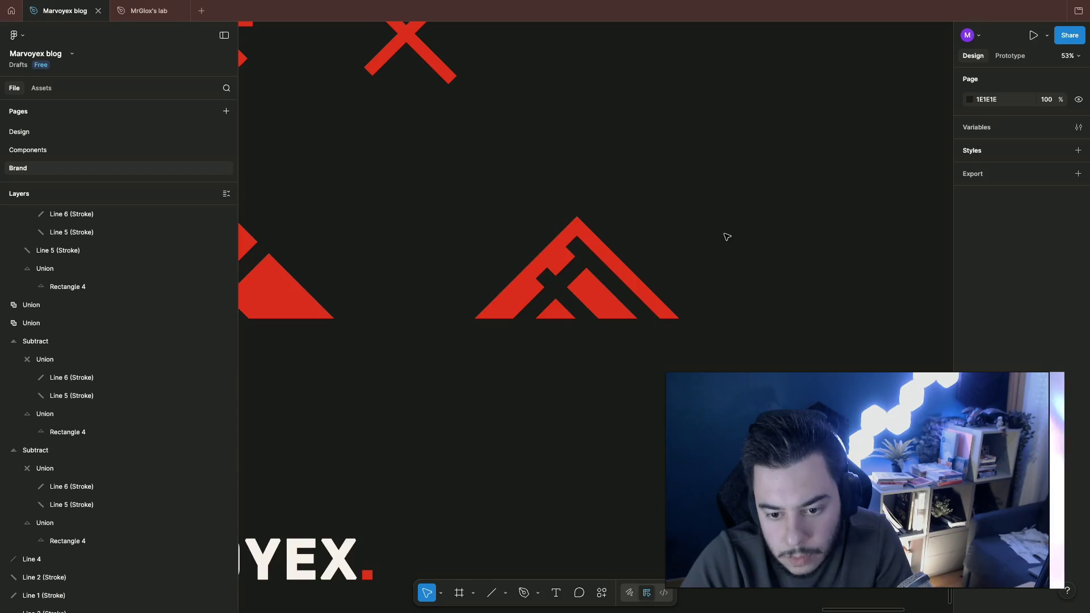
pyautogui.click(566, 300)
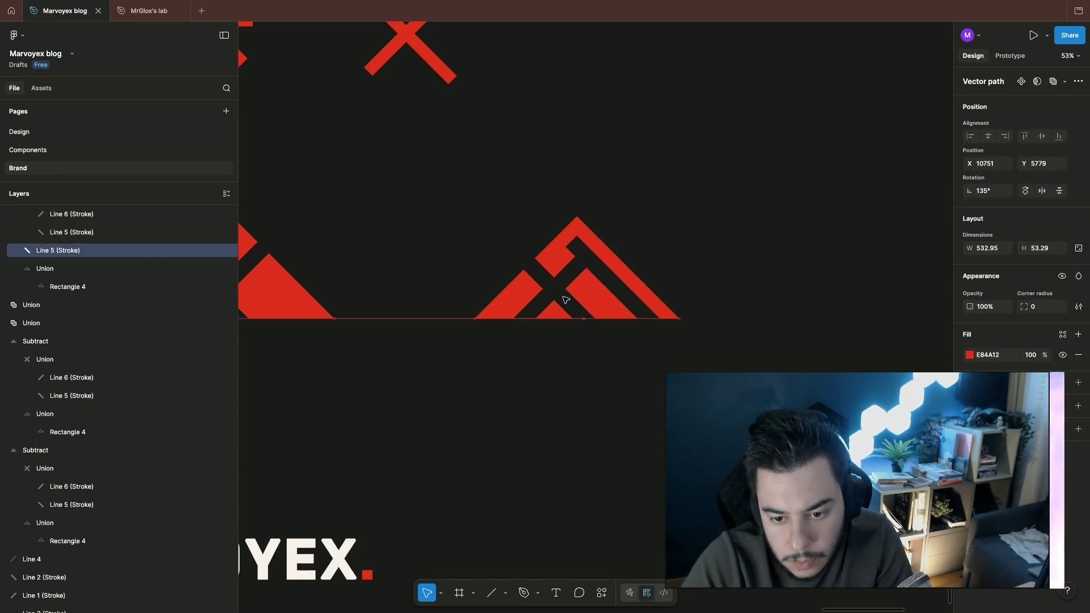
pyautogui.keyDown('ctrl'); pyautogui.scroll(-3, 565, 300); pyautogui.keyUp('ctrl')
pyautogui.click(710, 232)
pyautogui.scroll(3, 711, 233)
pyautogui.click(590, 302)
pyautogui.keyDown('ctrl'); pyautogui.scroll(5, 669, 277); pyautogui.keyUp('ctrl')
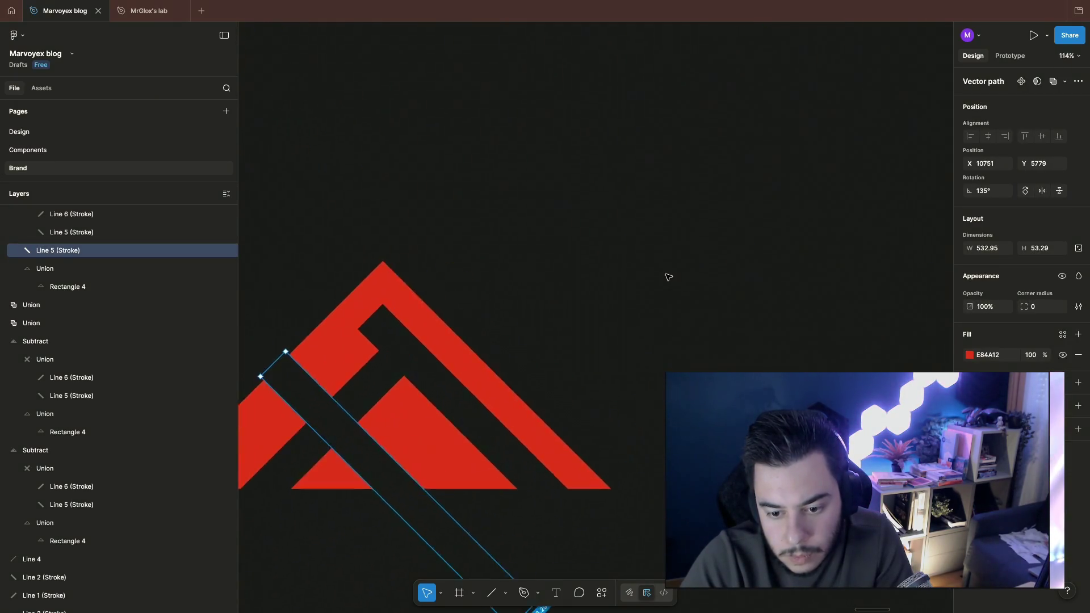
pyautogui.keyDown('ctrl'); pyautogui.scroll(-3, 460, 277); pyautogui.keyUp('ctrl')
pyautogui.moveTo(534, 385); pyautogui.dragTo(524, 364)
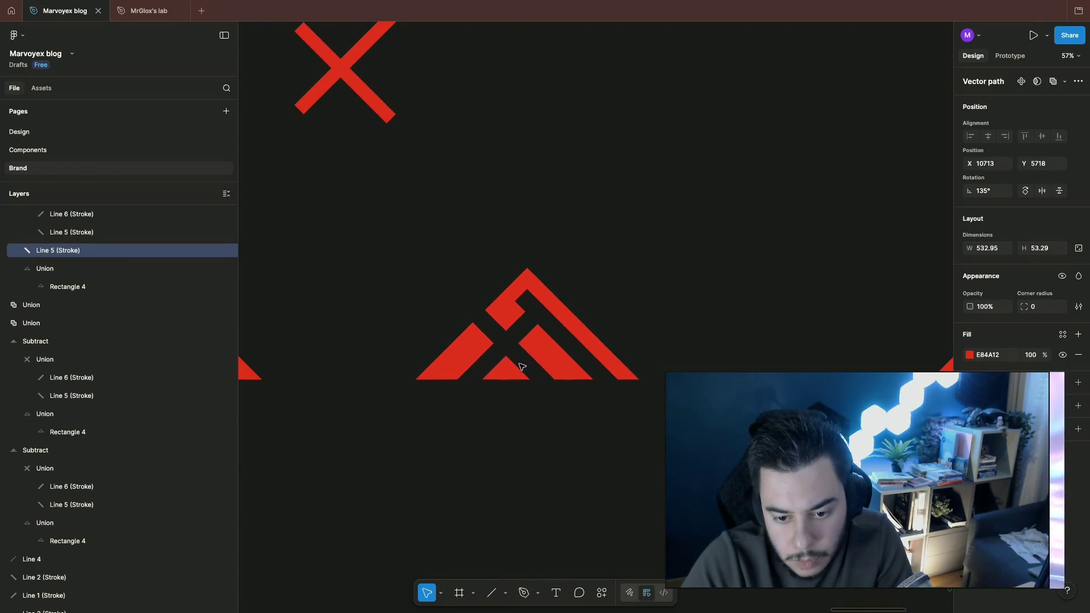
pyautogui.click(617, 294)
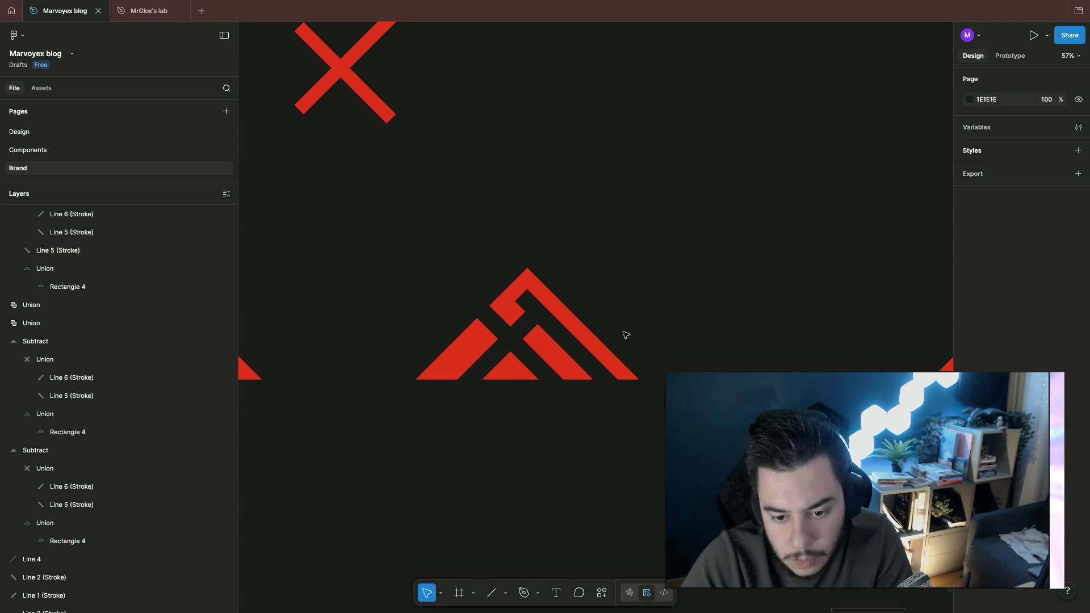
pyautogui.scroll(-3, 675, 357)
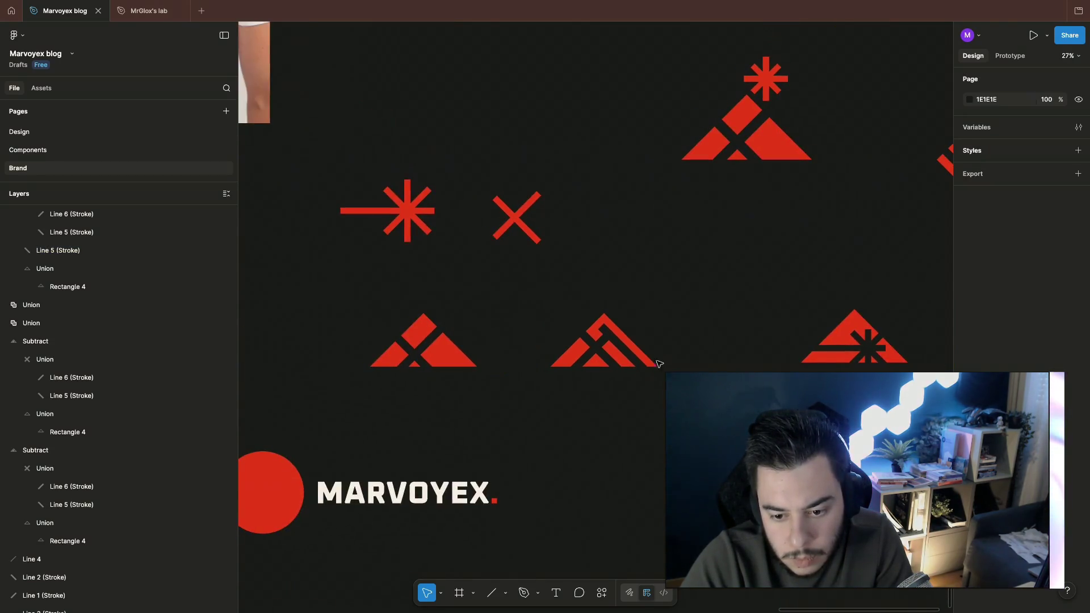
pyautogui.scroll(-2, 617, 332)
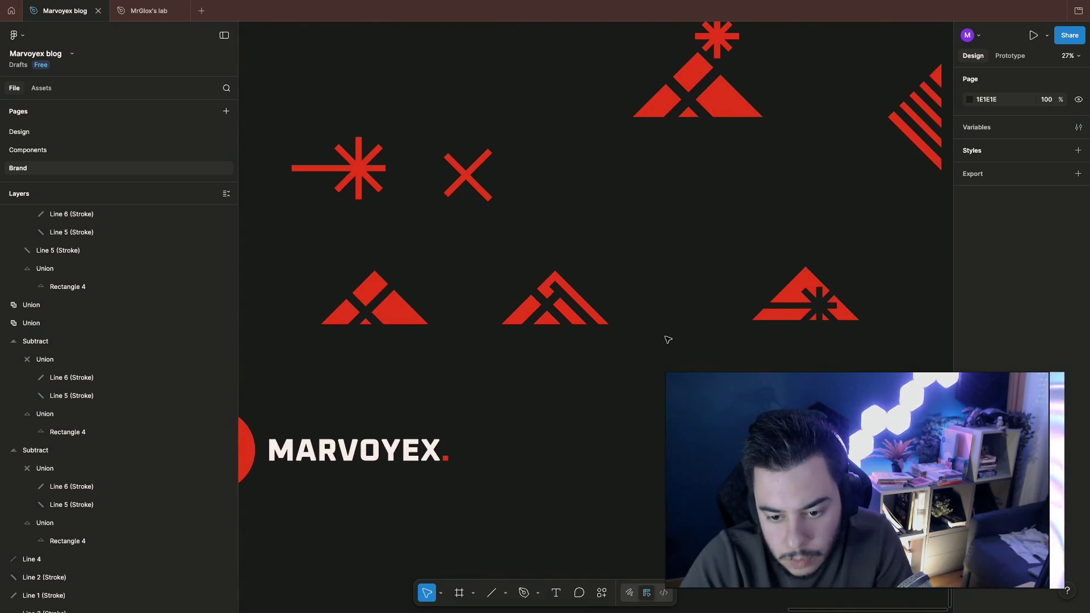
# Step: Nudge Line 5 in the middle logo up two pixels
pyautogui.click(552, 309)
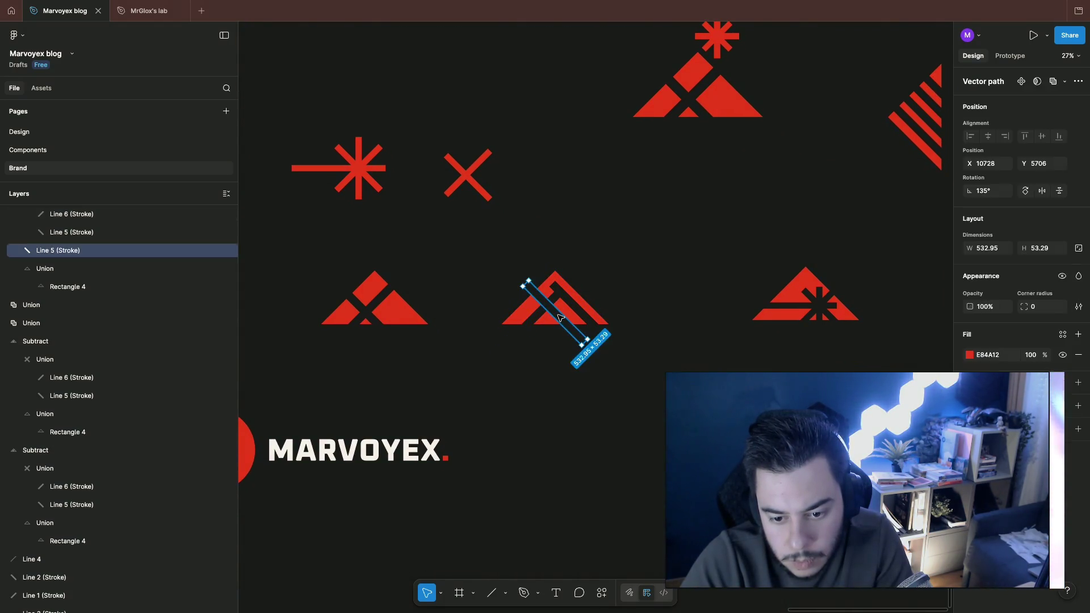
pyautogui.scroll(-1, 562, 319)
pyautogui.scroll(5, 562, 319)
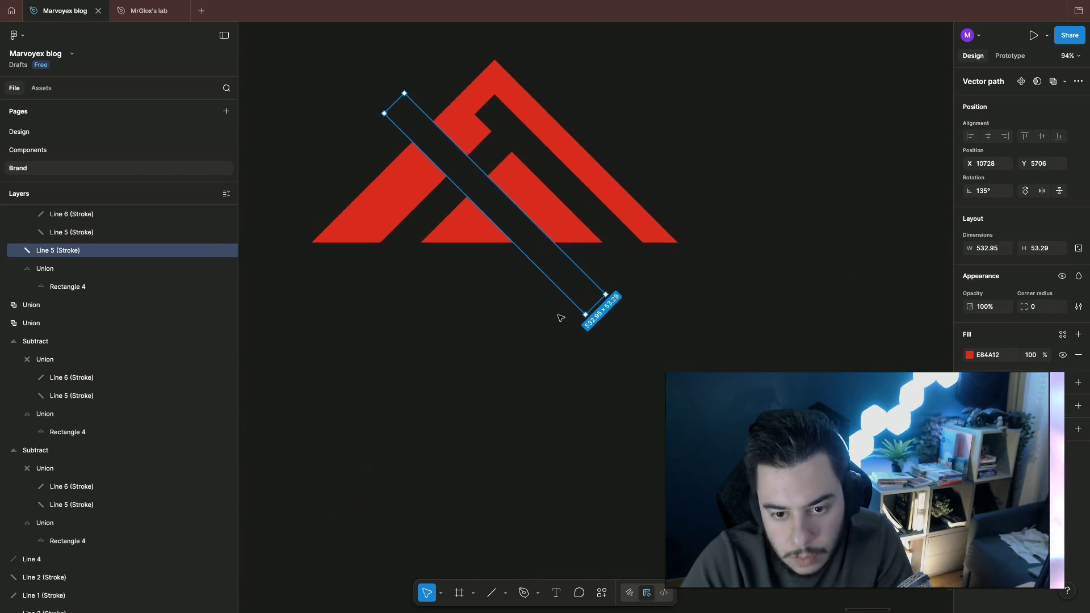
pyautogui.scroll(3, 561, 318)
pyautogui.press('Up')
pyautogui.press('Up')
pyautogui.press('Up')
pyautogui.press('Up')
pyautogui.press('Up')
pyautogui.press('Up')
pyautogui.press('Up')
pyautogui.press('Up')
pyautogui.press('Up')
pyautogui.press('Up')
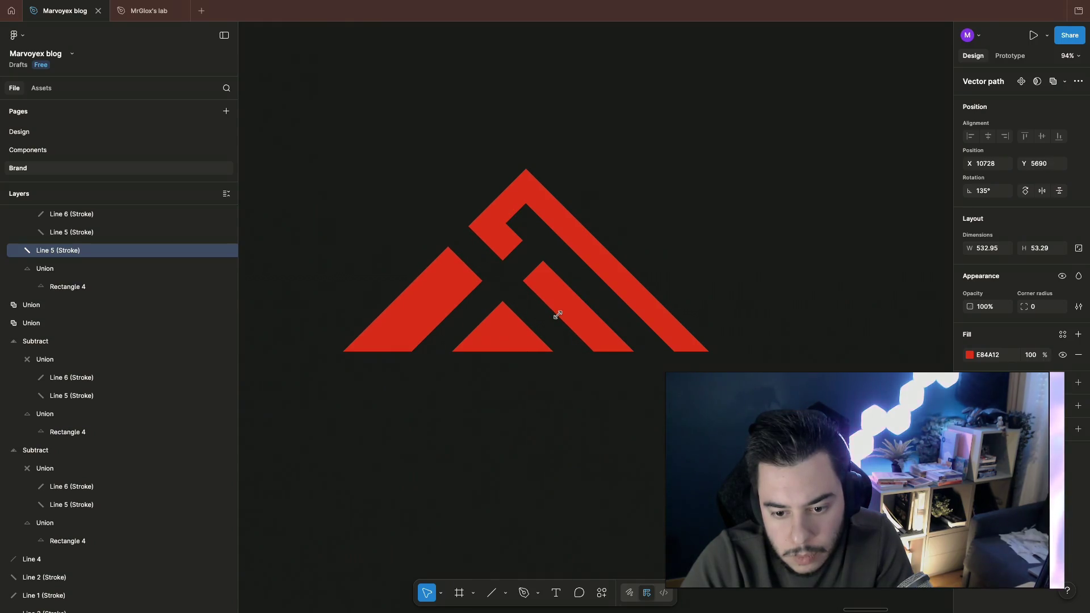
pyautogui.press('Up')
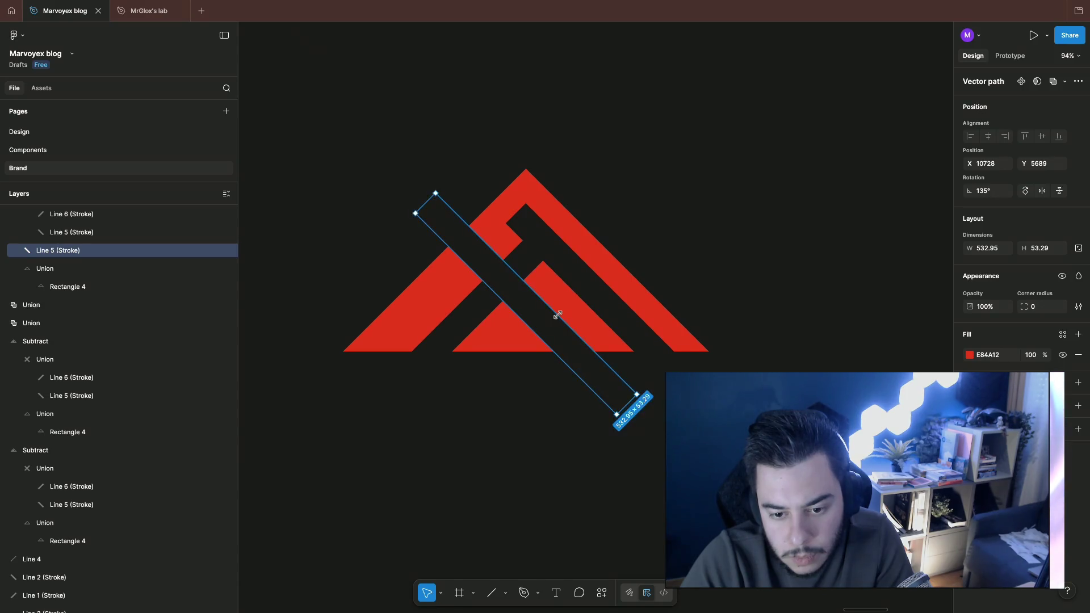
pyautogui.click(719, 214)
pyautogui.scroll(-5, 720, 213)
# Step: Rotate the middle logo's Subtract group 180° to turn it upside down
pyautogui.click(716, 269)
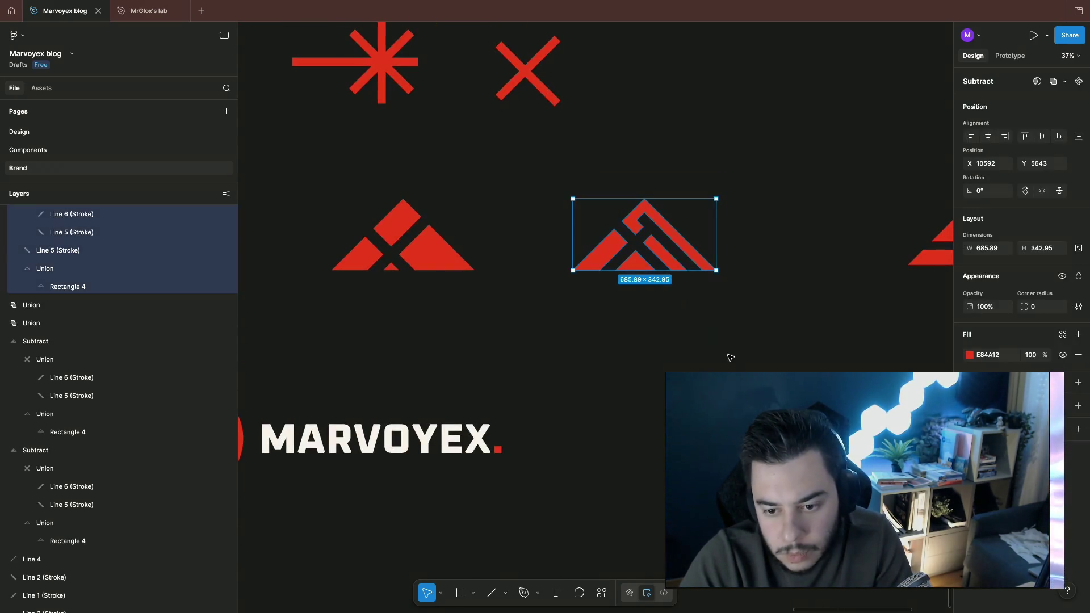
pyautogui.moveTo(720, 192); pyautogui.dragTo(520, 283)
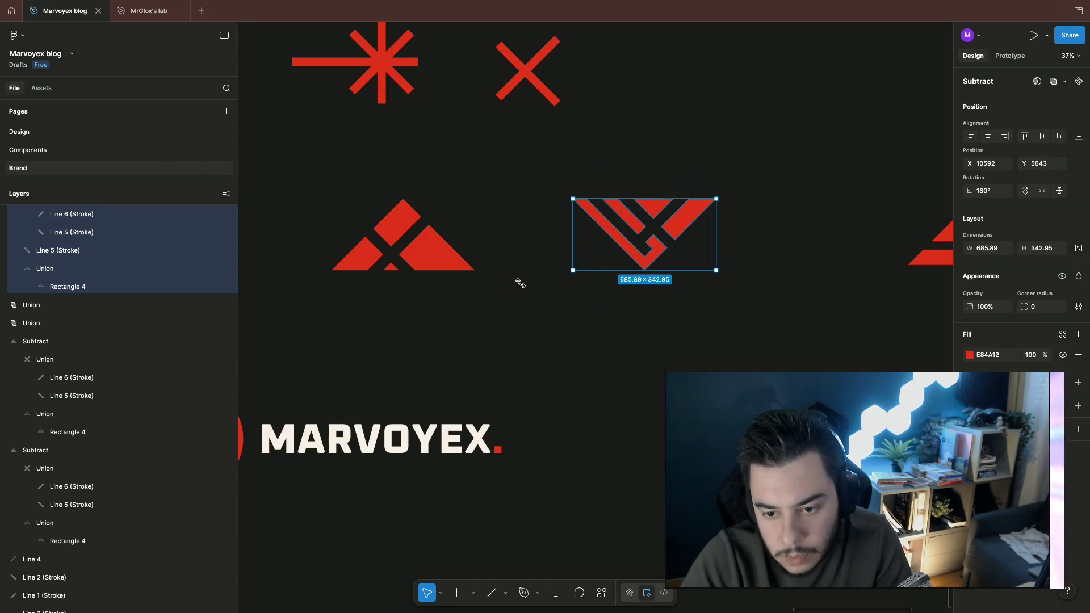
pyautogui.click(569, 303)
pyautogui.scroll(3, 569, 303)
pyautogui.hscroll(3, 613, 307)
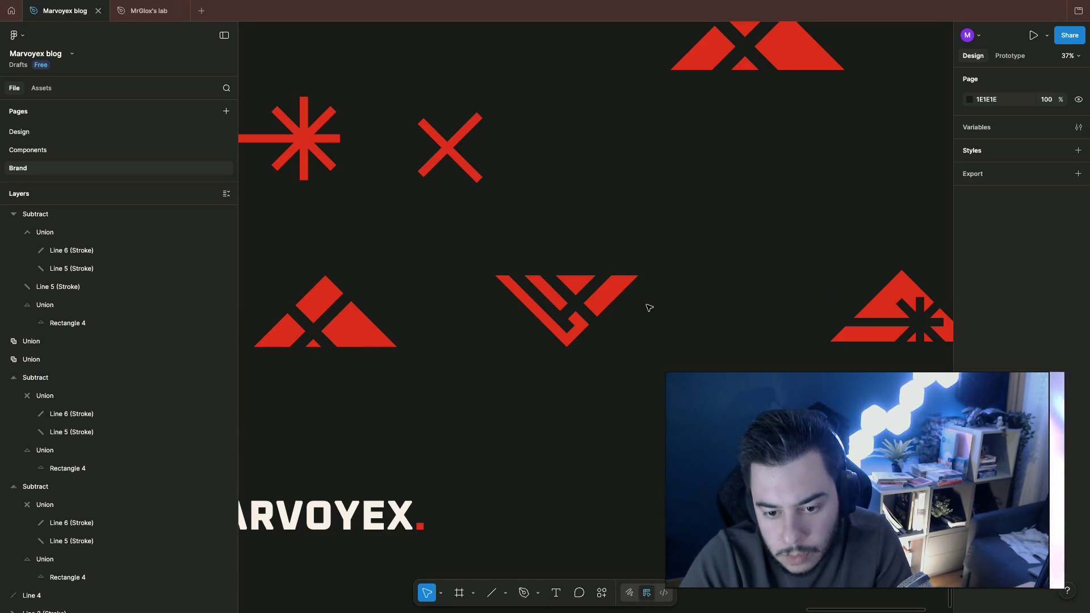
# Step: Shift Line 6 inside the flipped logo up 30 px and left 10 px with Shift+arrows
pyautogui.doubleClick(559, 316)
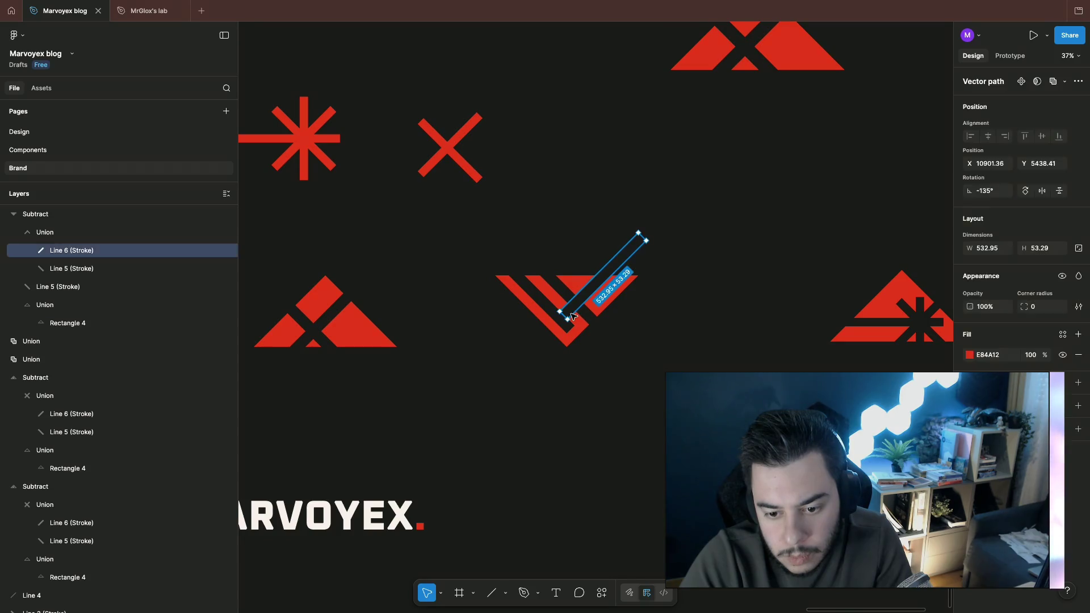
pyautogui.hotkey('shift', 'Up')
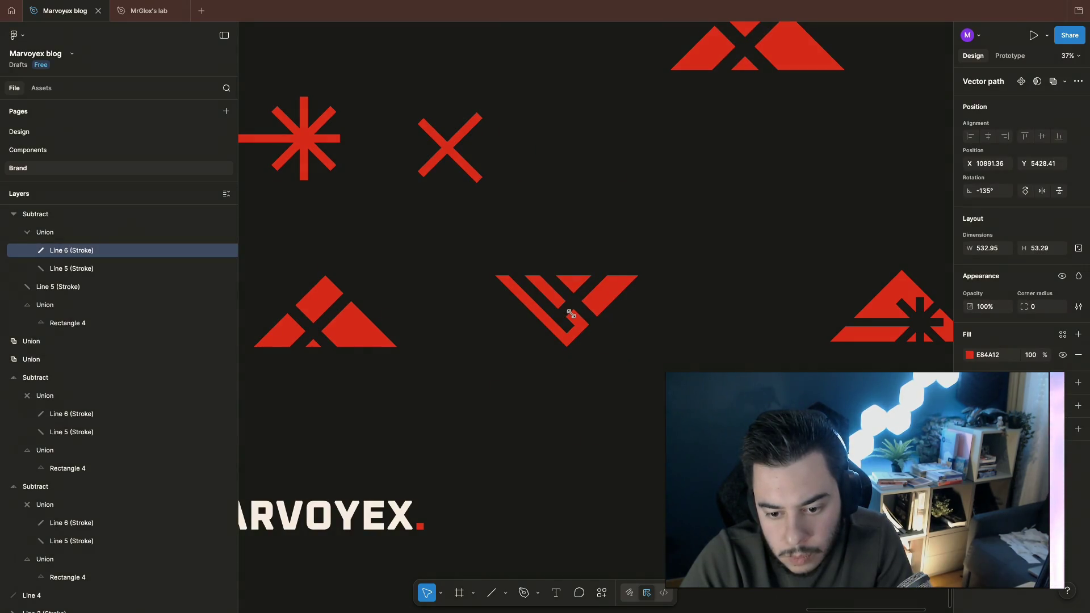
pyautogui.hotkey('shift', 'Up')
pyautogui.hotkey('shift', 'Left')
pyautogui.hotkey('shift', 'Left')
pyautogui.hotkey('shift', 'Up')
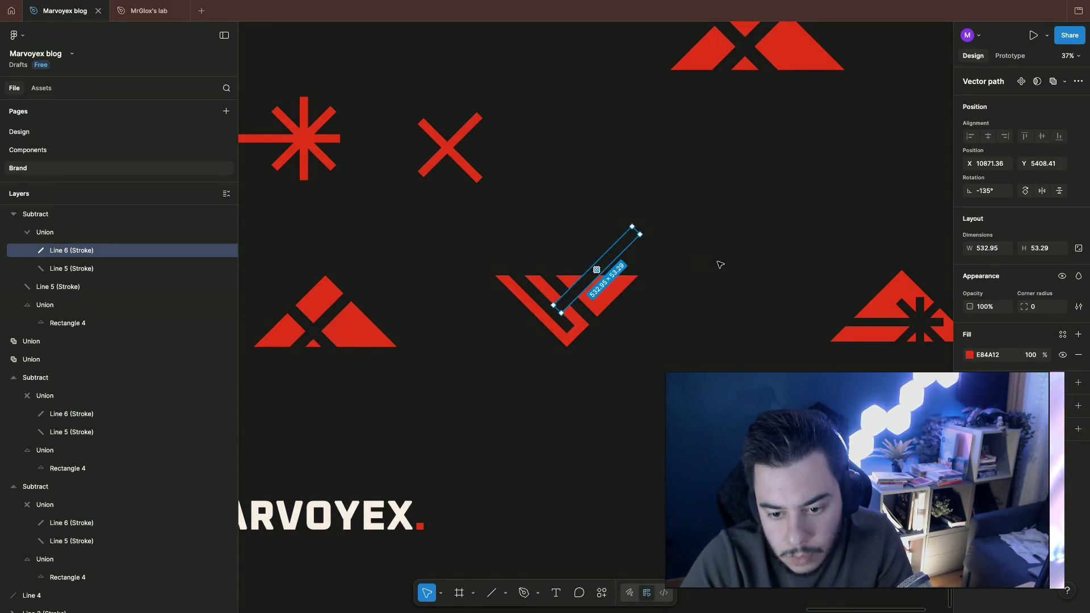
pyautogui.click(720, 264)
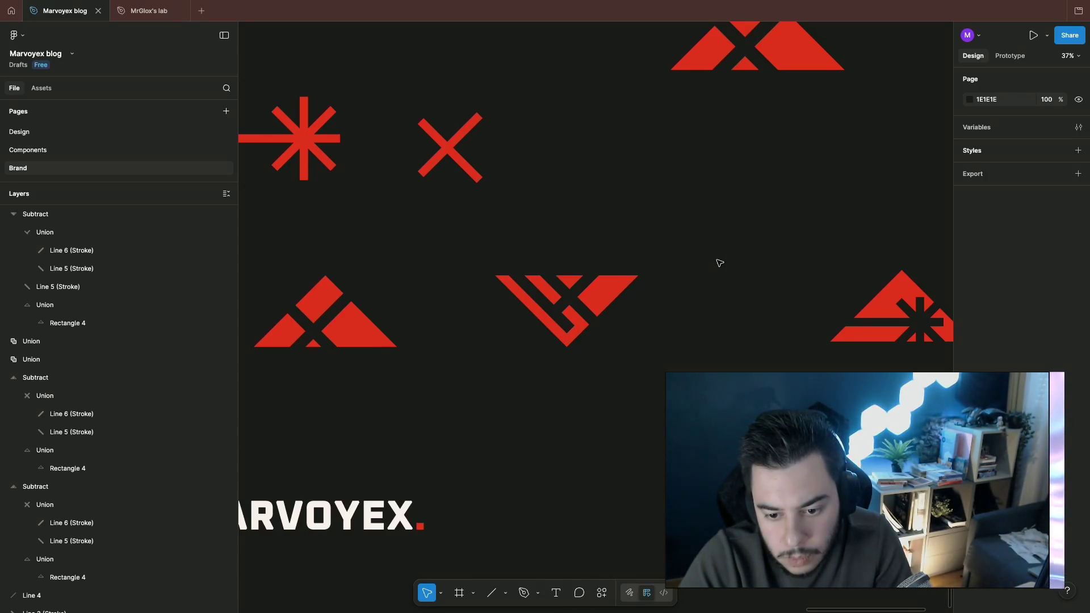
pyautogui.scroll(-1, 720, 264)
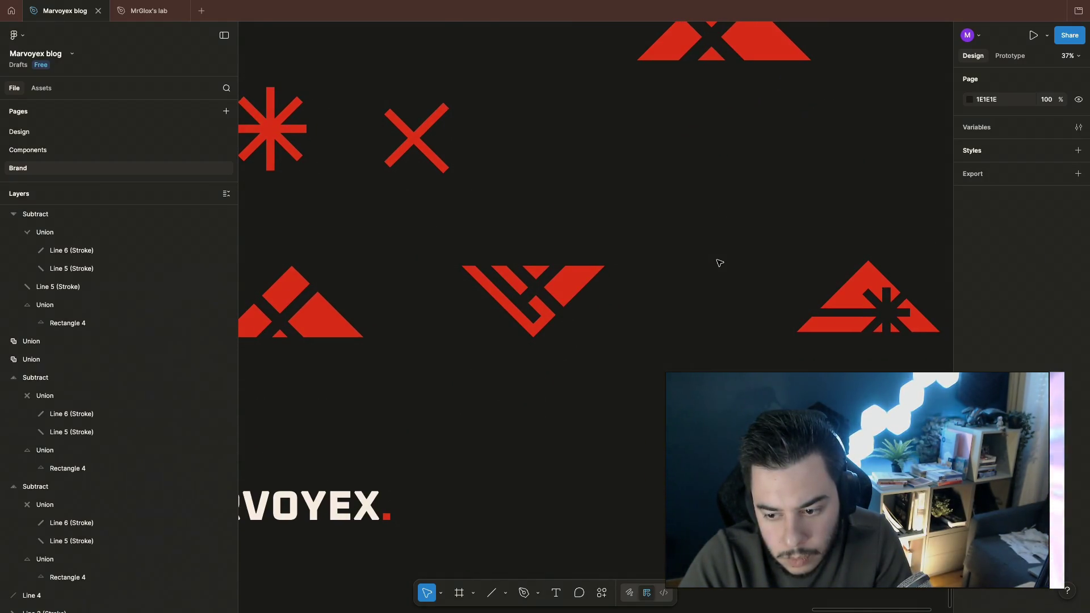
pyautogui.click(902, 281)
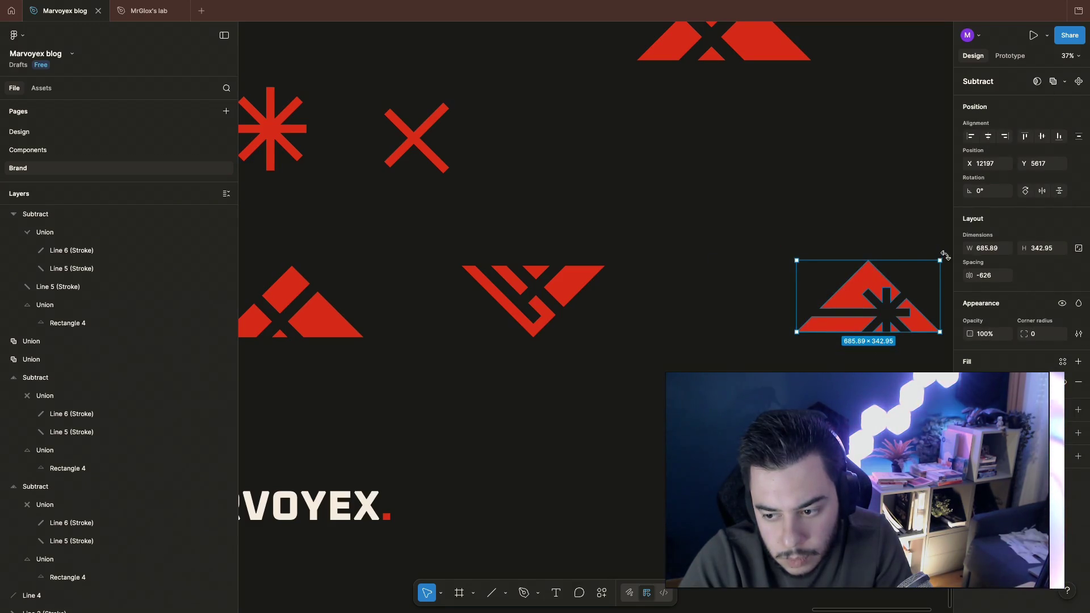
pyautogui.moveTo(946, 254); pyautogui.dragTo(776, 342)
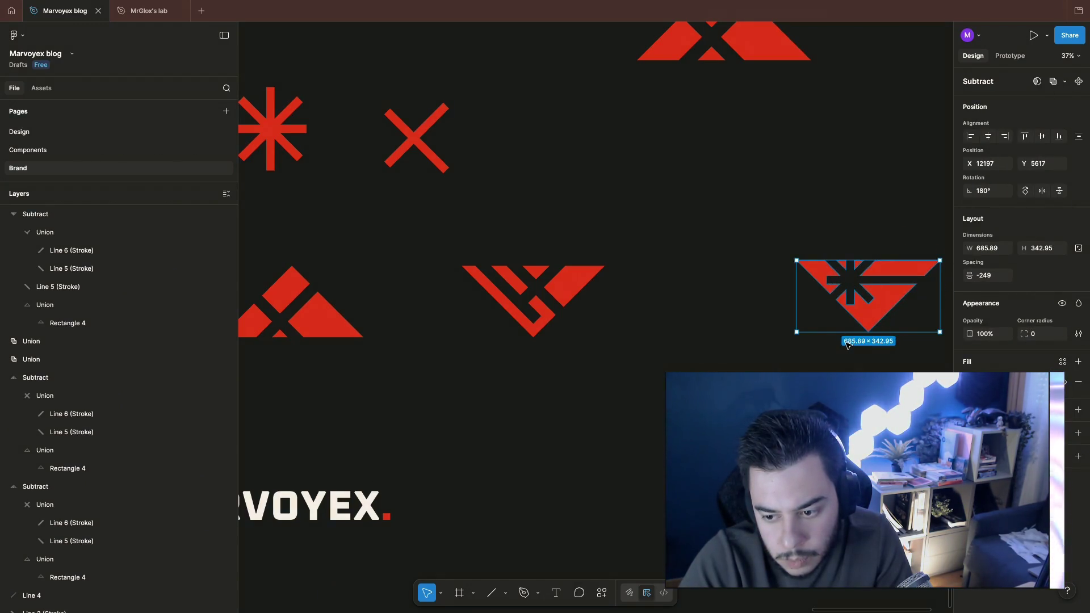
pyautogui.hotkey('ctrl', 'z')
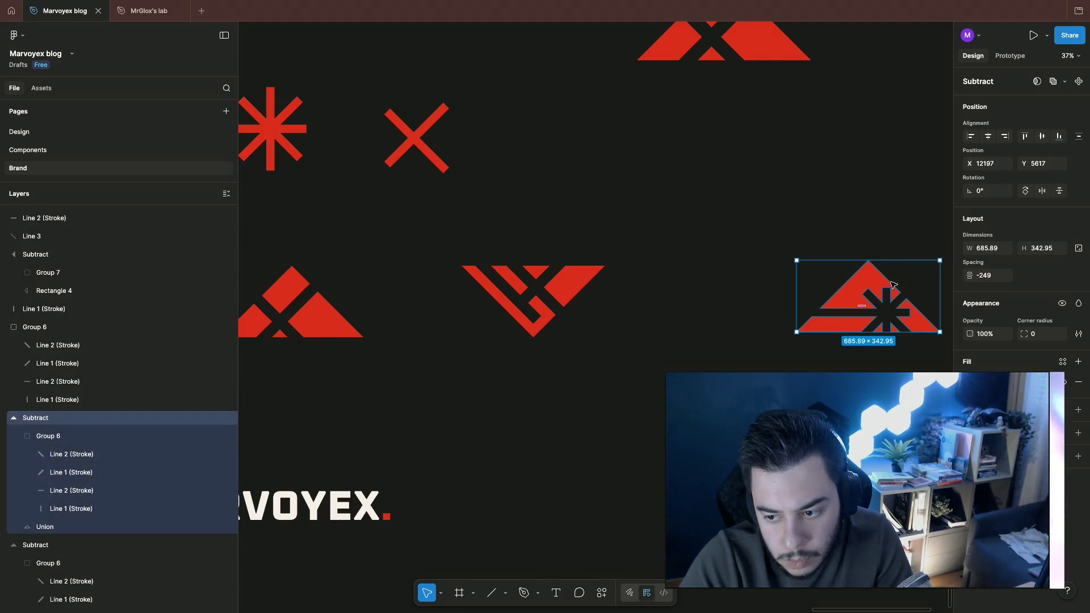
pyautogui.keyDown('alt'); pyautogui.moveTo(895, 284); pyautogui.dragTo(710, 401); pyautogui.keyUp('alt')
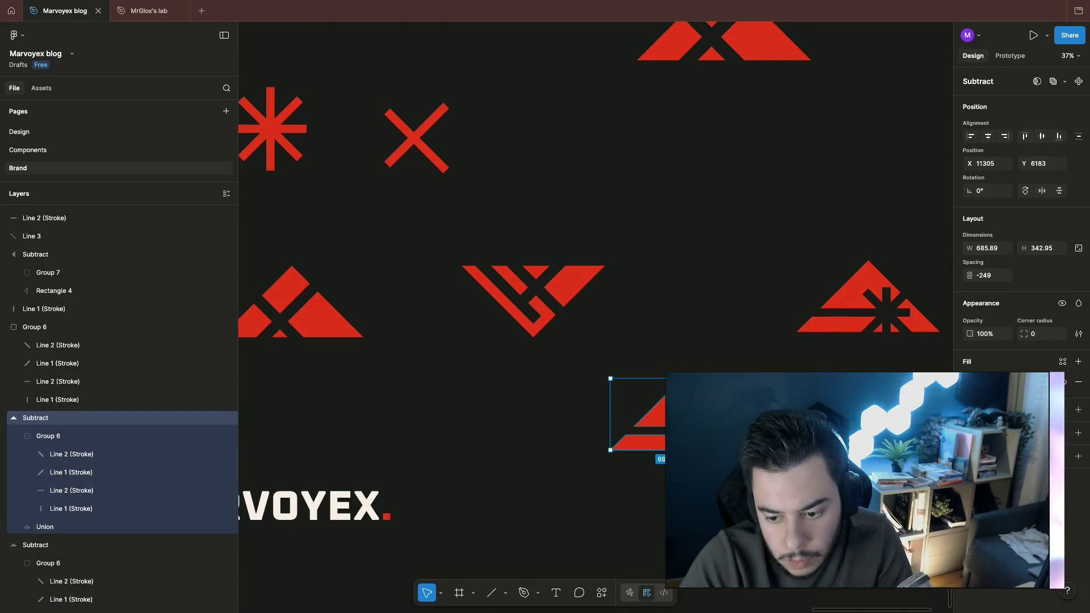
pyautogui.moveTo(607, 453); pyautogui.dragTo(600, 445)
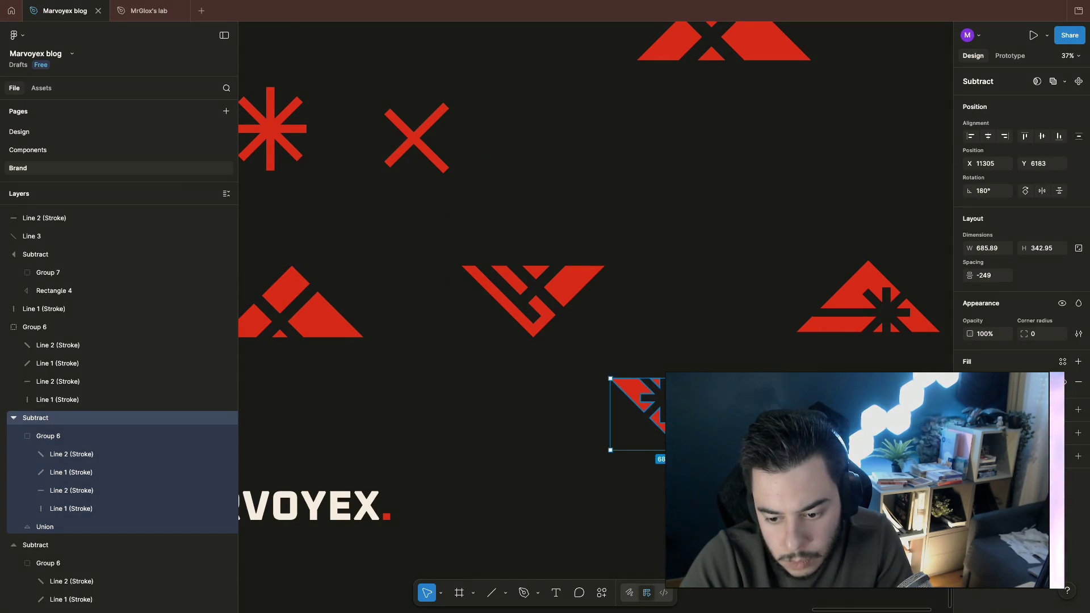
pyautogui.press('o')
pyautogui.click(610, 414)
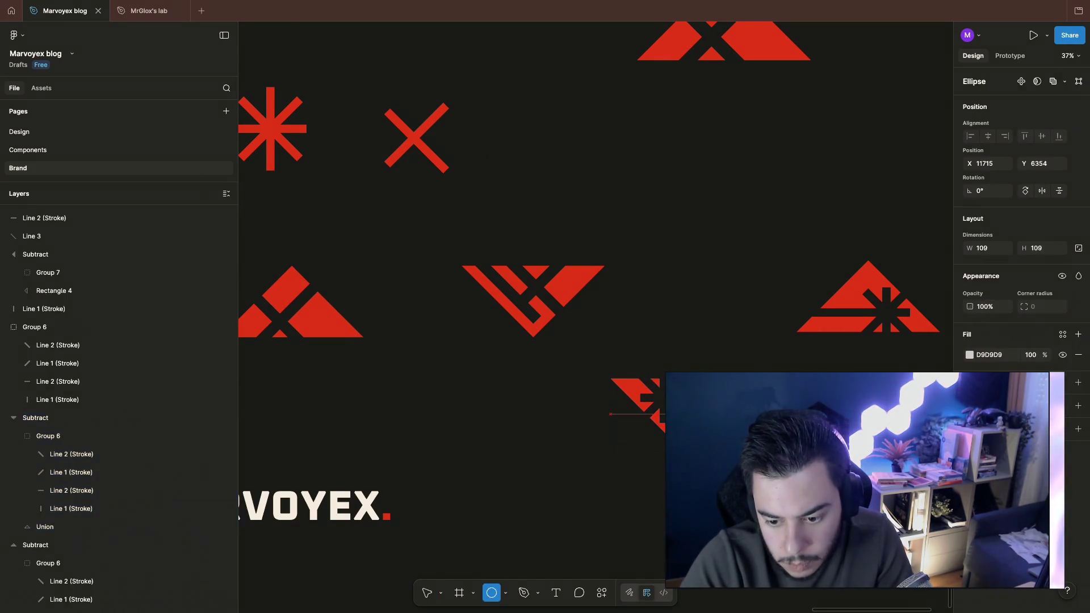
pyautogui.hotkey('ctrl', 'z')
pyautogui.click(702, 355)
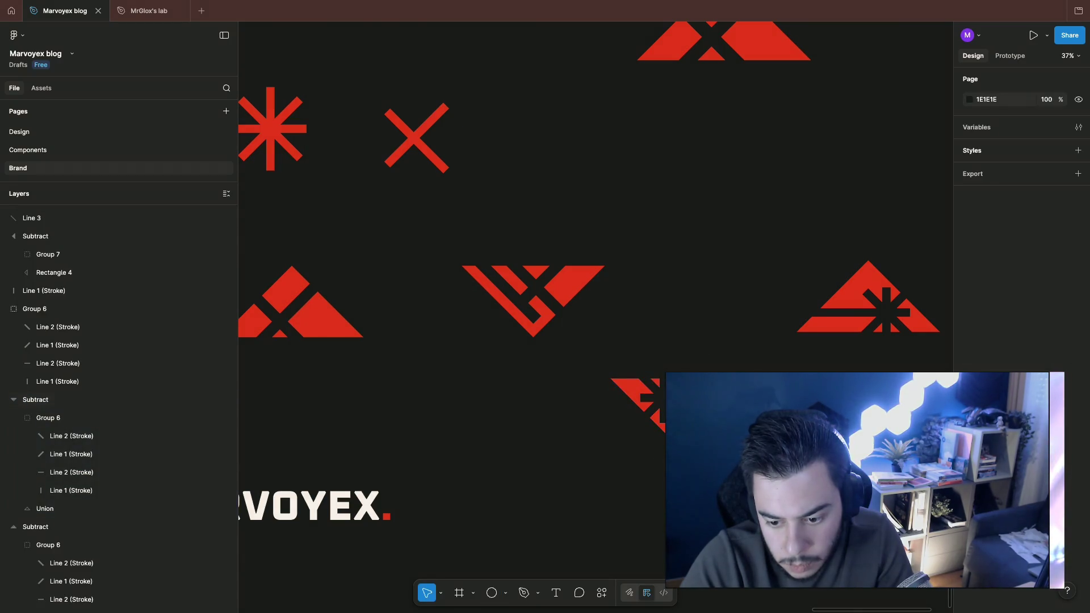
pyautogui.click(35, 400)
pyautogui.rightClick(81, 430)
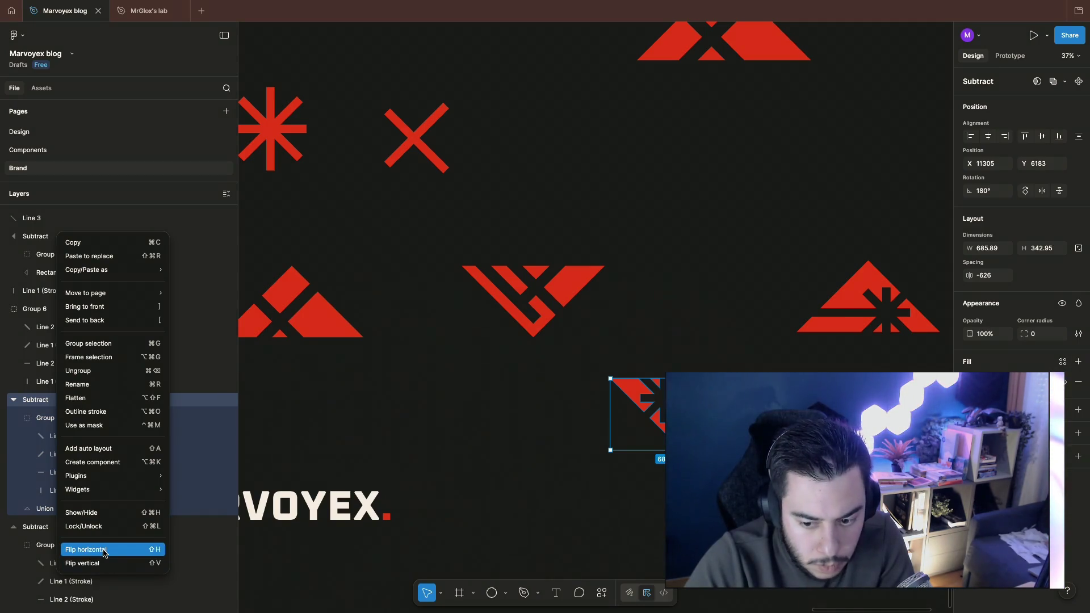
pyautogui.click(104, 550)
pyautogui.click(456, 352)
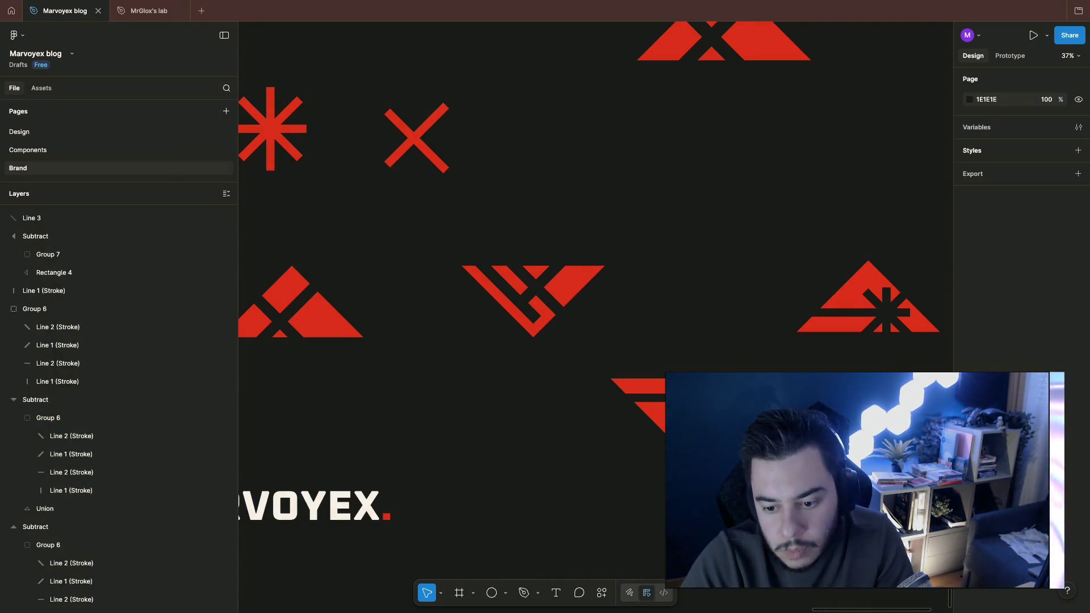
pyautogui.click(732, 368)
pyautogui.click(737, 363)
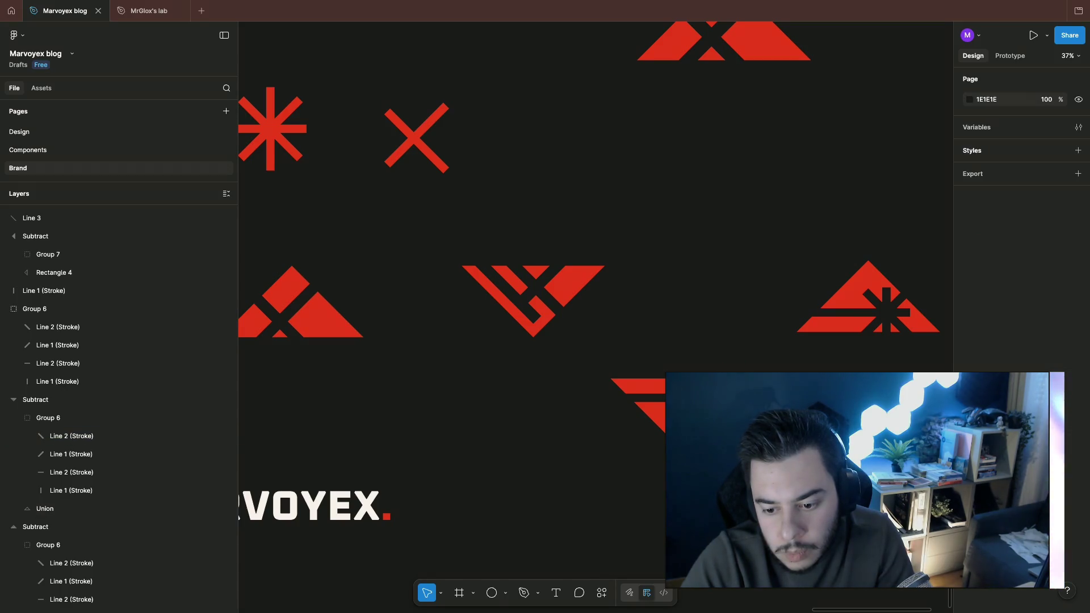
pyautogui.scroll(-3, 596, 256)
pyautogui.scroll(-3, 597, 255)
pyautogui.scroll(-3, 597, 256)
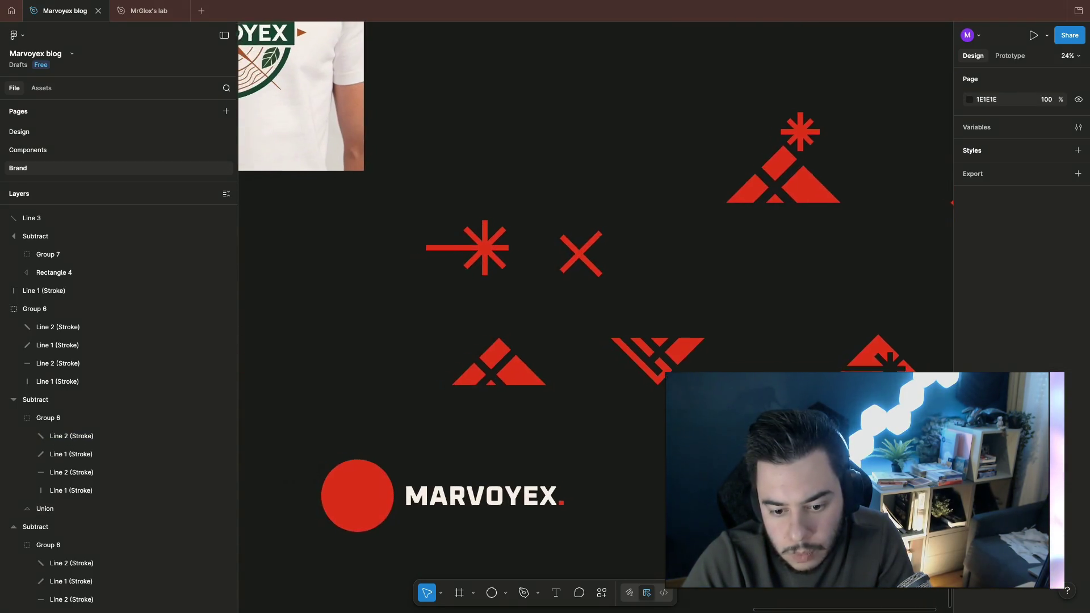
# Step: Review the inverted X mountain variant and its diagonal stroke
pyautogui.click(655, 353)
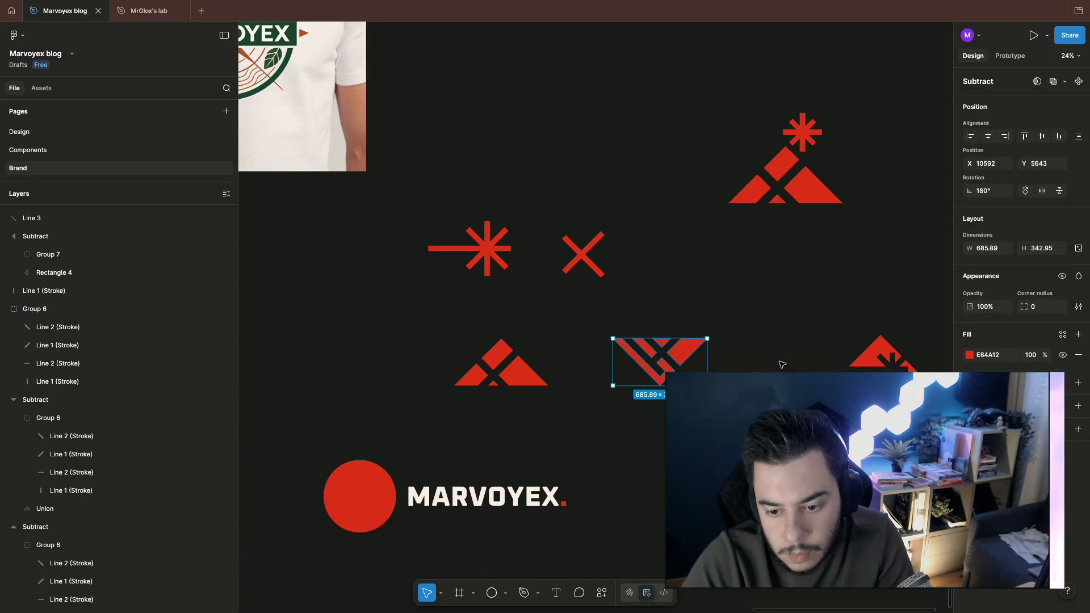
pyautogui.click(782, 364)
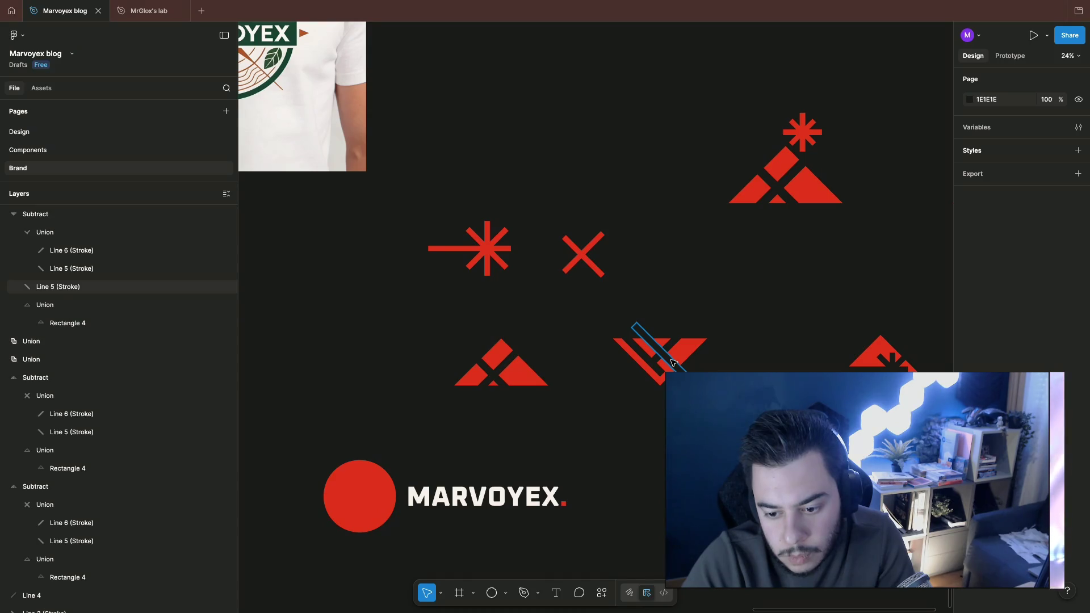
pyautogui.click(673, 364)
pyautogui.click(714, 355)
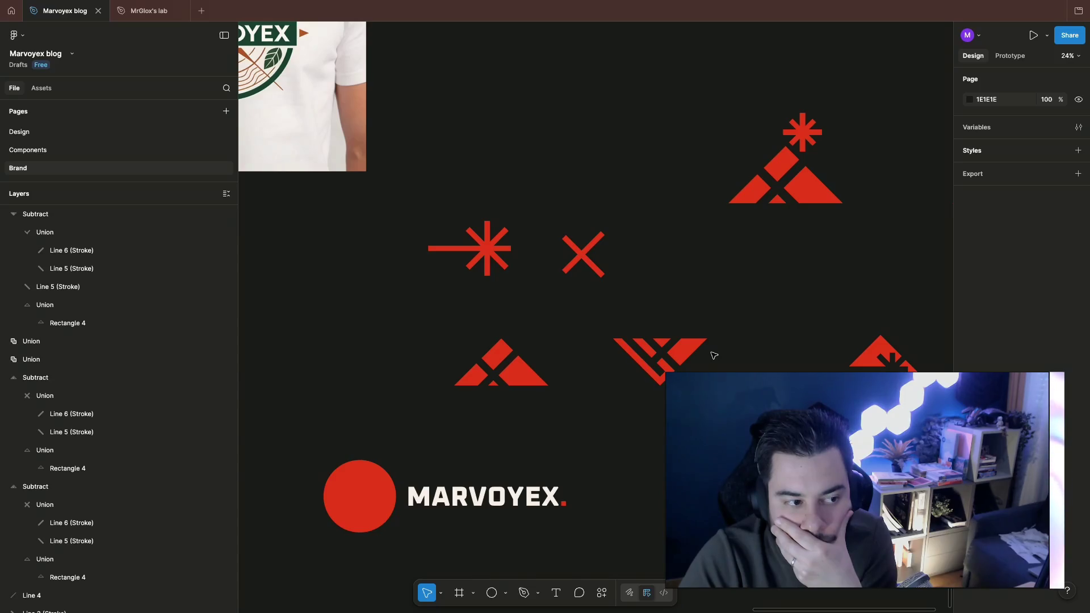
pyautogui.hscroll(5, 714, 354)
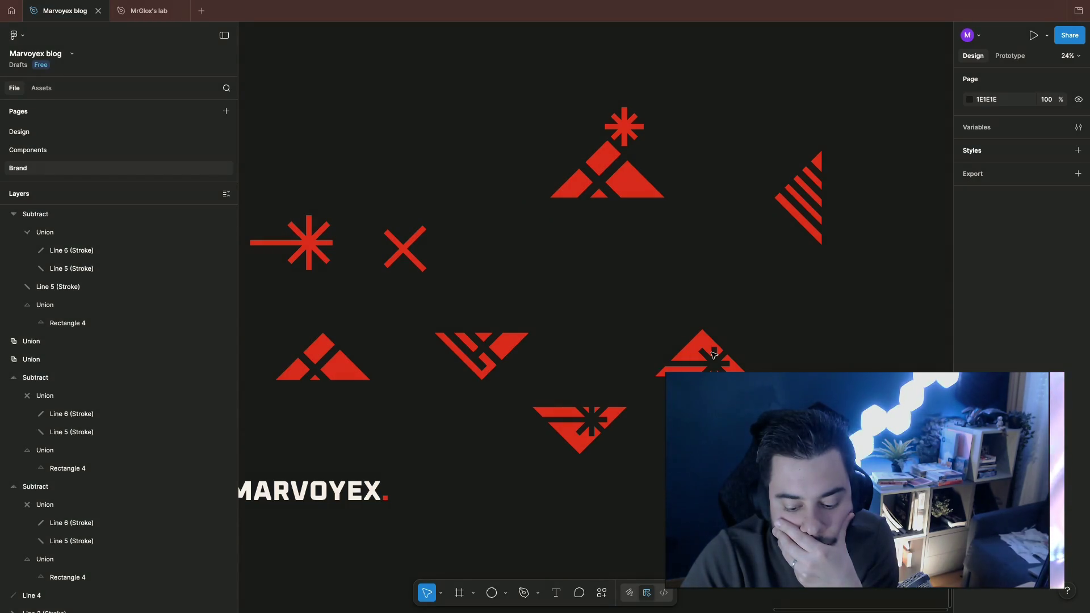
pyautogui.scroll(1, 714, 353)
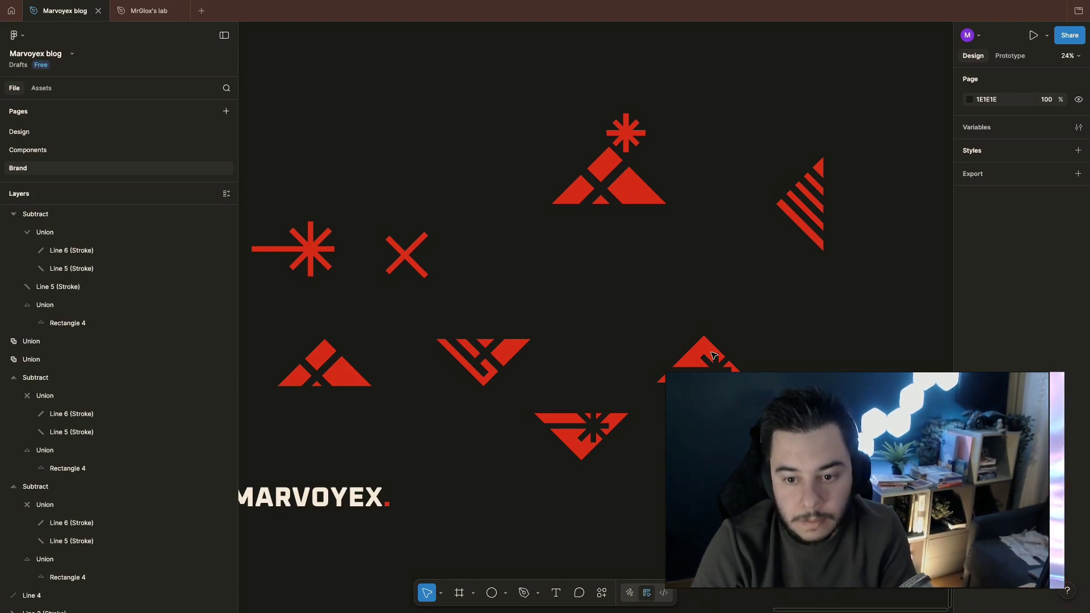
# Step: Select just the asterisk sitting above the top mountain logo group
pyautogui.click(625, 149)
pyautogui.click(660, 102)
pyautogui.click(630, 137)
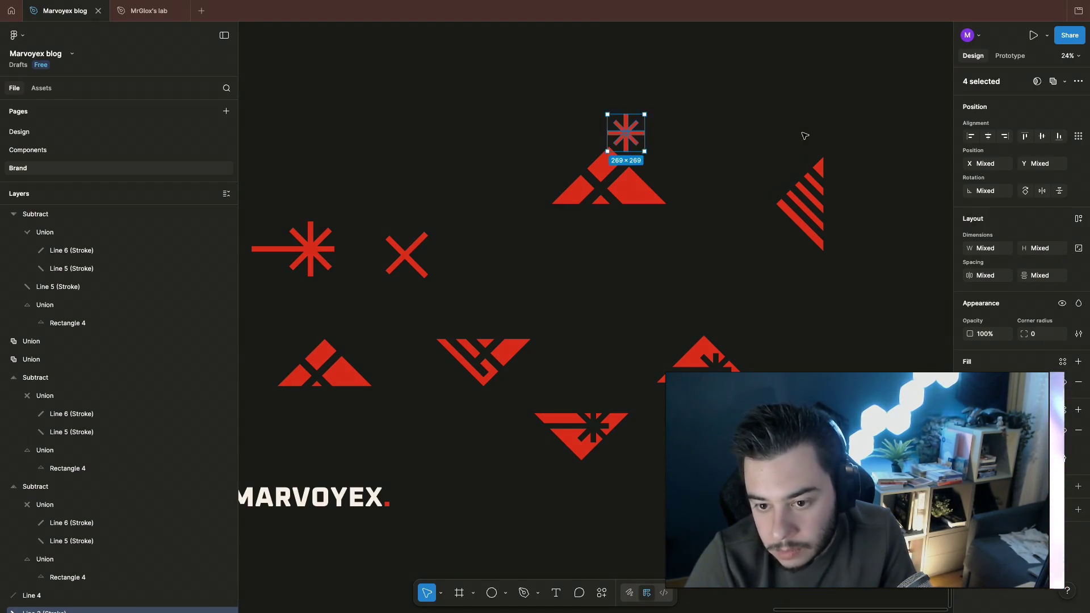
pyautogui.click(719, 81)
pyautogui.scroll(6, 658, 175)
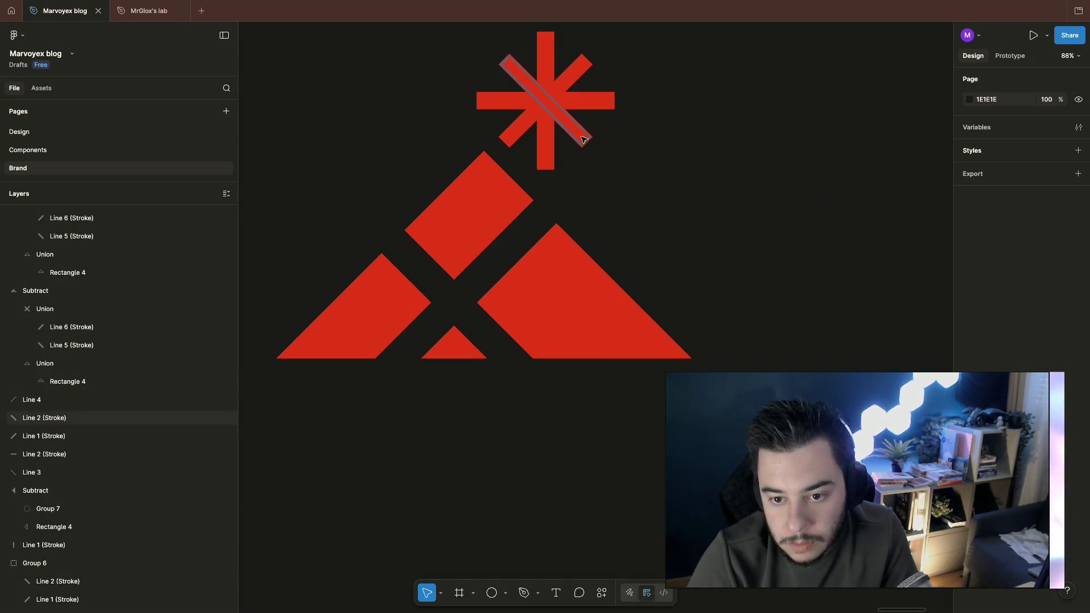
pyautogui.click(588, 141)
pyautogui.keyDown('shift'); pyautogui.click(516, 136); pyautogui.keyUp('shift')
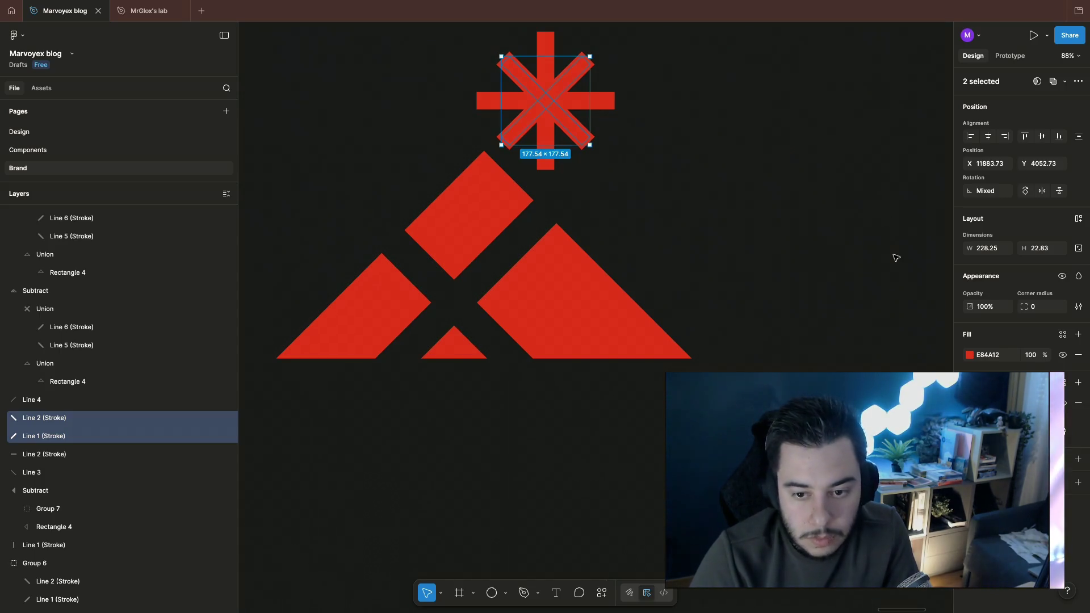
pyautogui.click(885, 238)
pyautogui.scroll(-5, 792, 272)
pyautogui.scroll(-1, 792, 273)
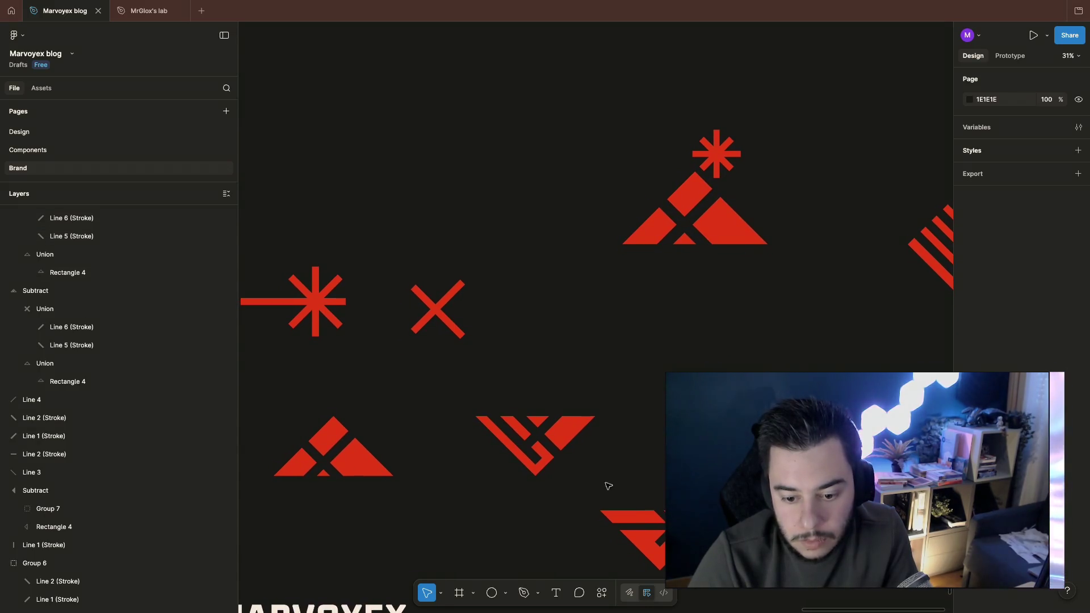
pyautogui.scroll(-2, 647, 426)
pyautogui.hscroll(-3, 596, 477)
pyautogui.scroll(-2, 594, 499)
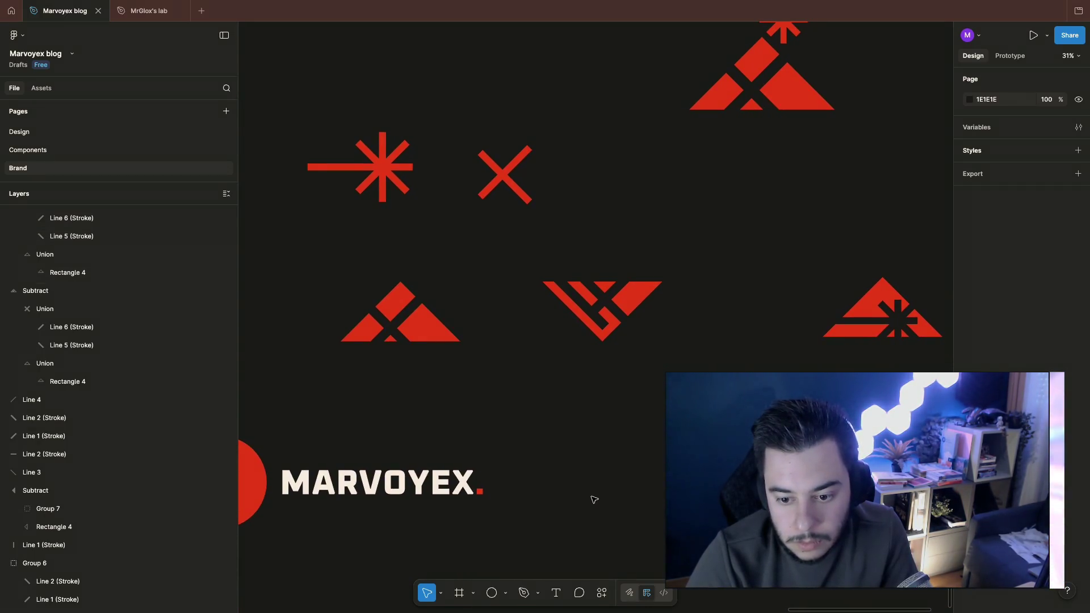
pyautogui.scroll(1, 593, 499)
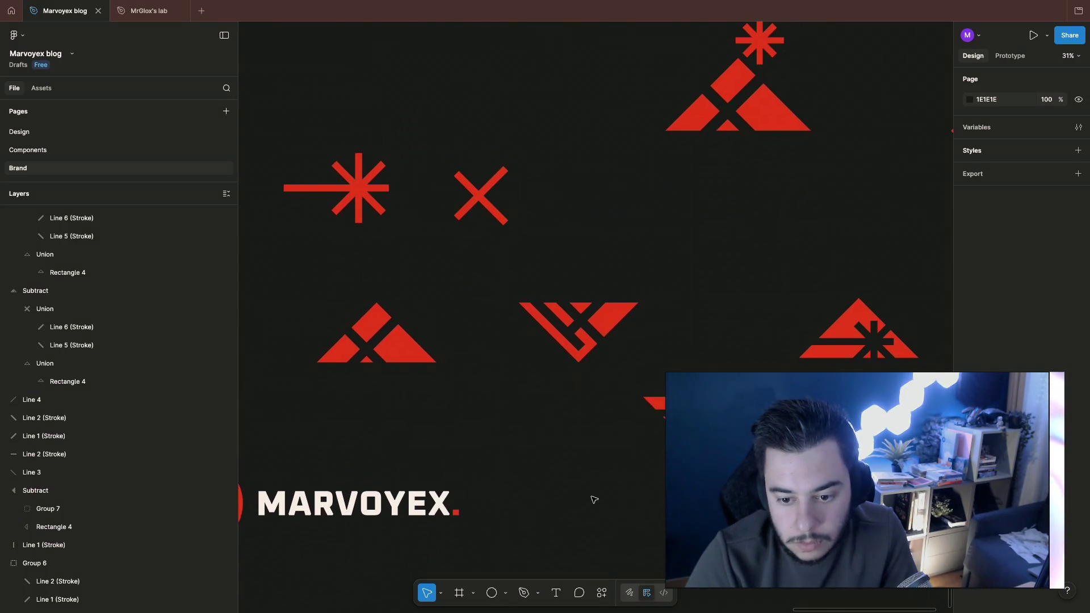
pyautogui.hscroll(2, 594, 499)
pyautogui.scroll(-3, 593, 499)
# Step: Check the red circle beside MARVOYEX, then switch desktops to the Warp terminal
pyautogui.click(368, 465)
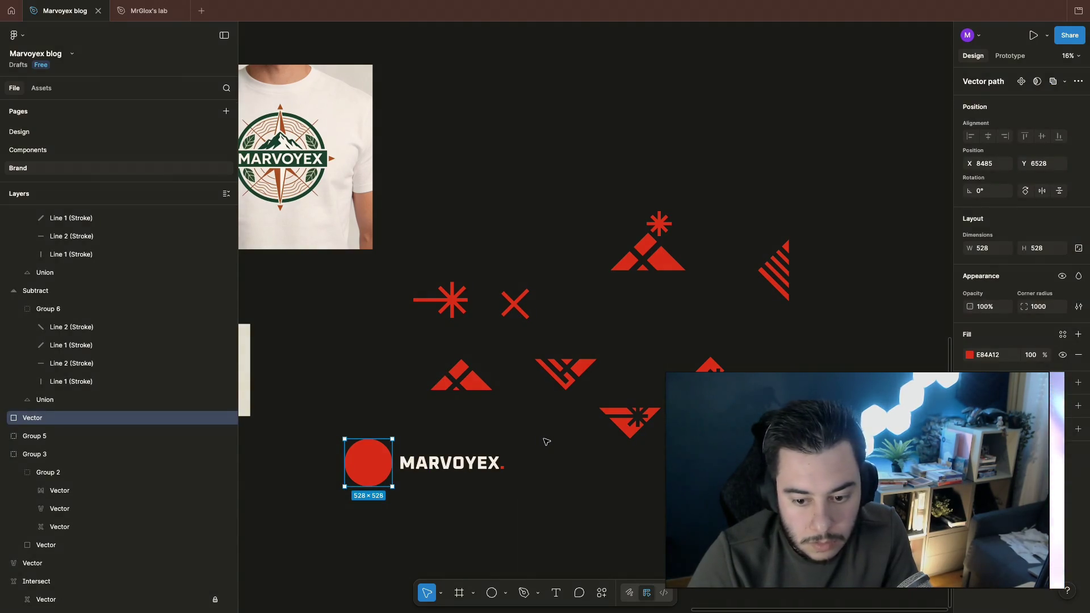
pyautogui.click(546, 441)
pyautogui.scroll(1, 546, 441)
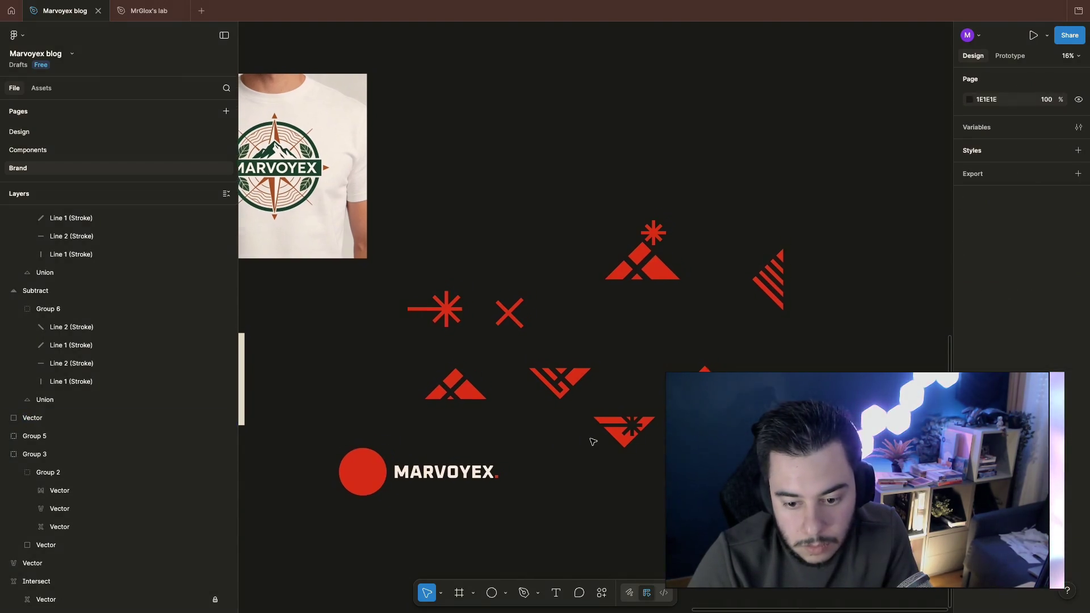
pyautogui.hscroll(-3, 614, 382)
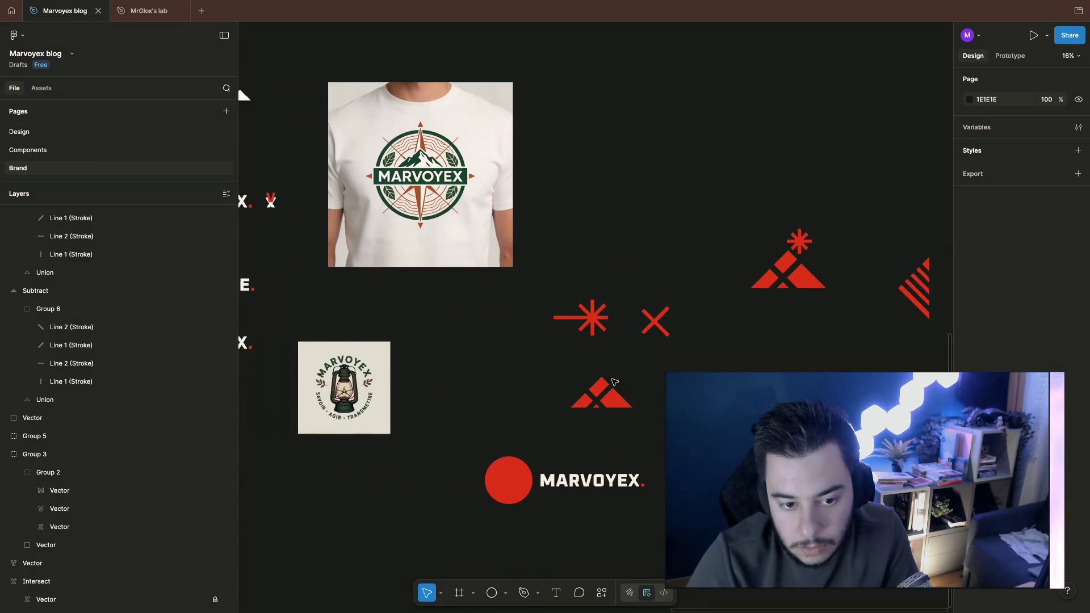
pyautogui.hscroll(6, 614, 382)
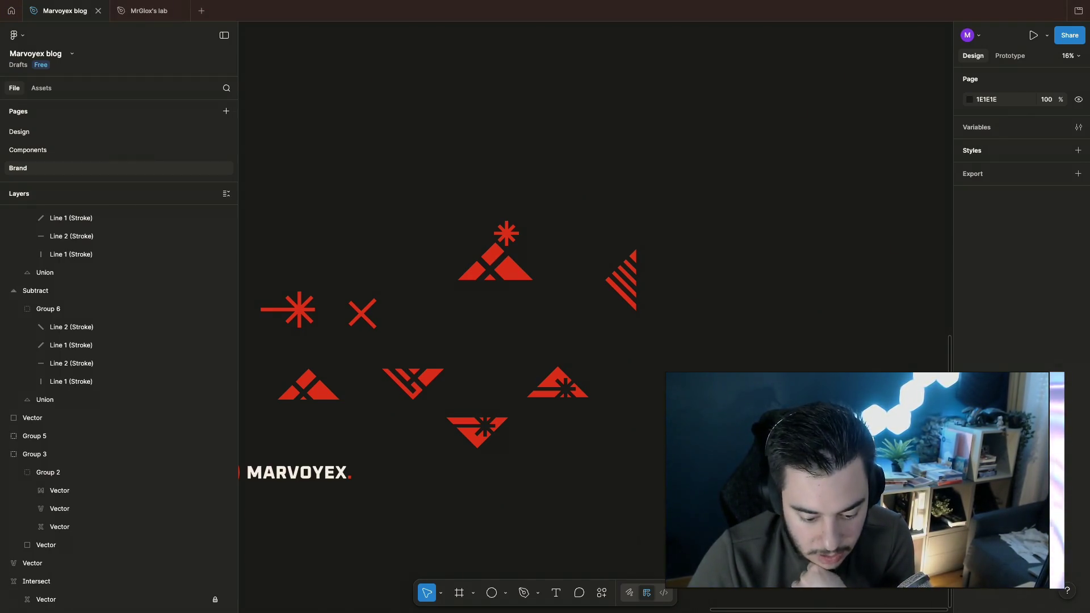
pyautogui.hotkey('ctrl', 'Right')
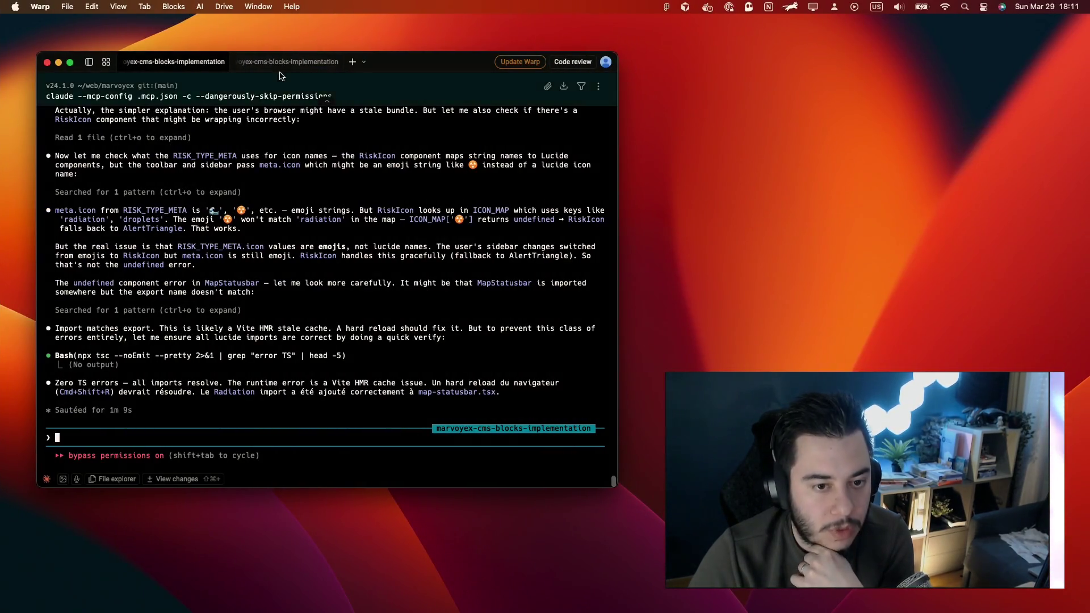
# Step: Review the other Claude session's endpoint and webhook summary in Warp, then return to Figma
pyautogui.click(281, 65)
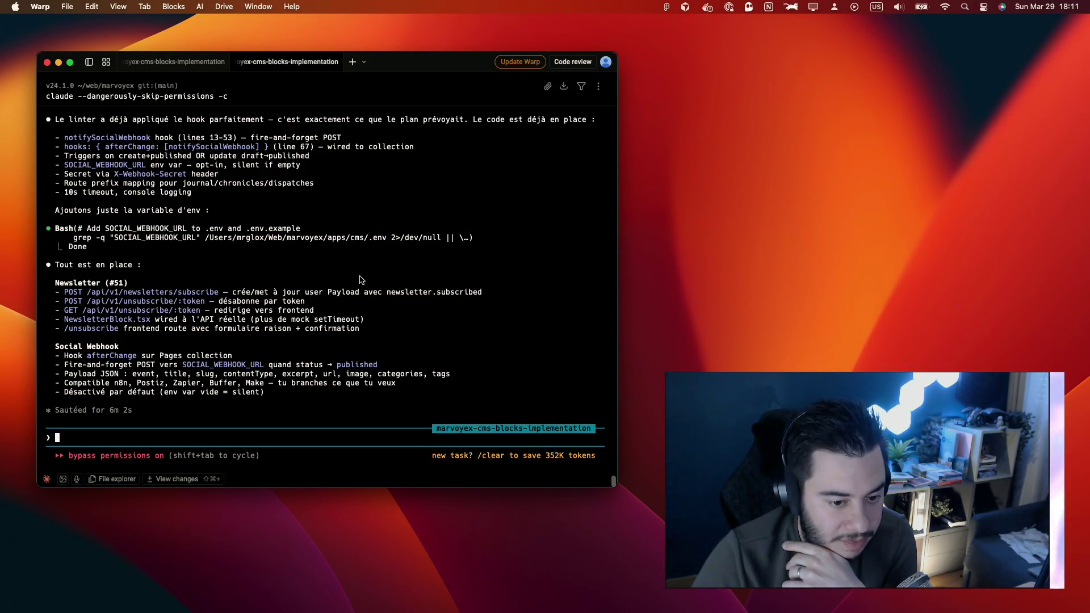
pyautogui.scroll(5, 360, 279)
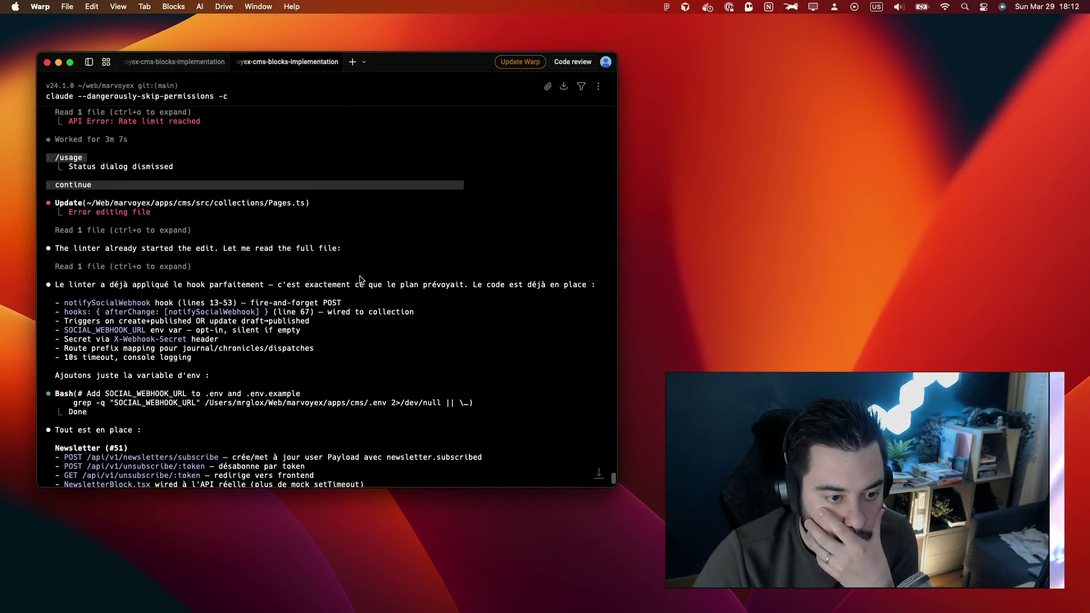
pyautogui.scroll(-5, 360, 279)
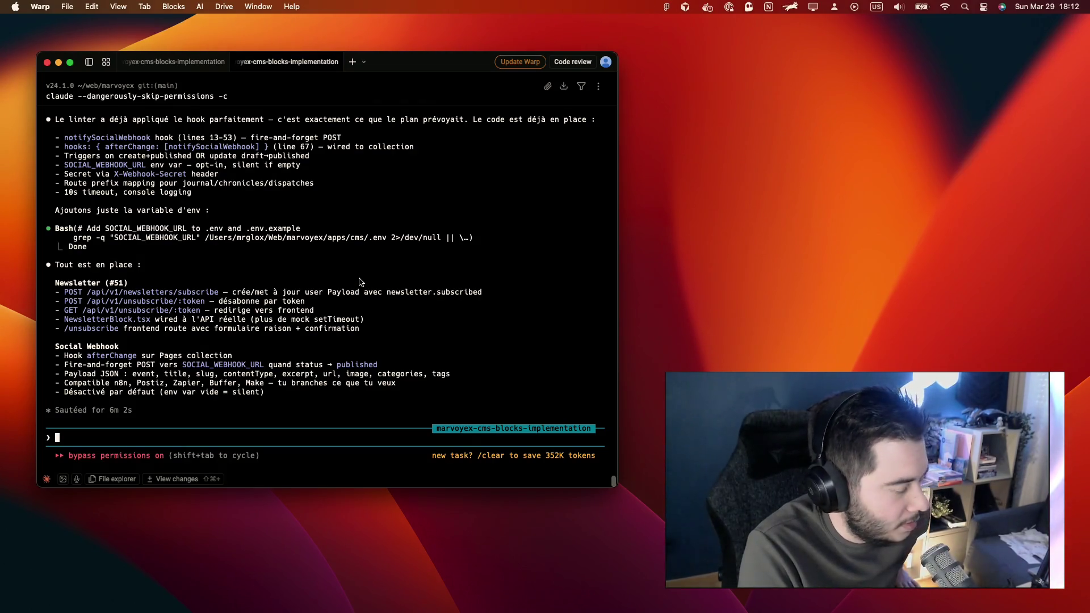
pyautogui.click(171, 61)
pyautogui.click(290, 62)
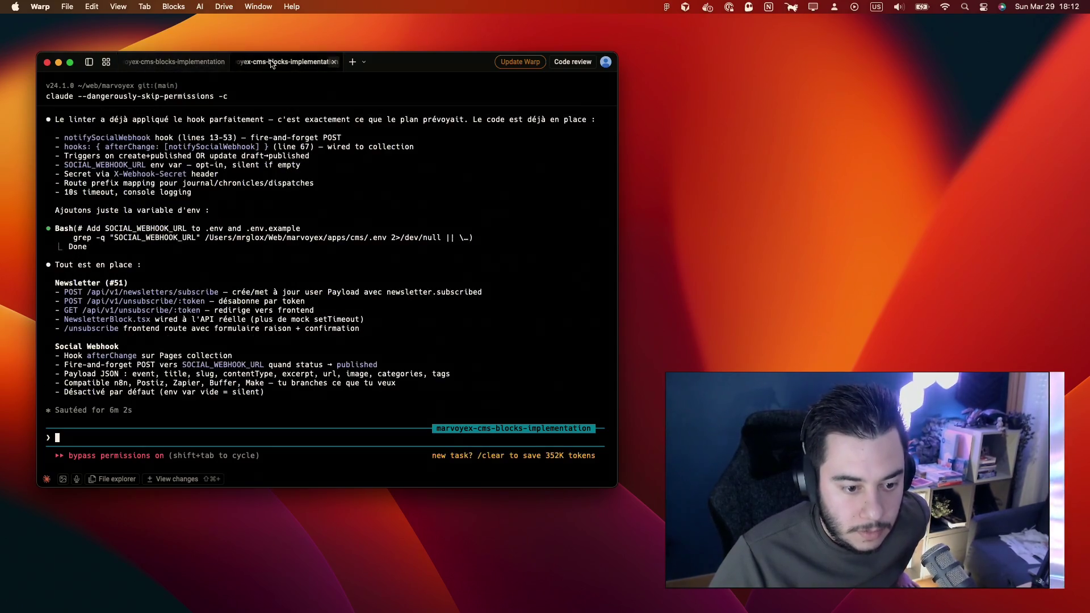
pyautogui.hotkey('ctrl', 'Right')
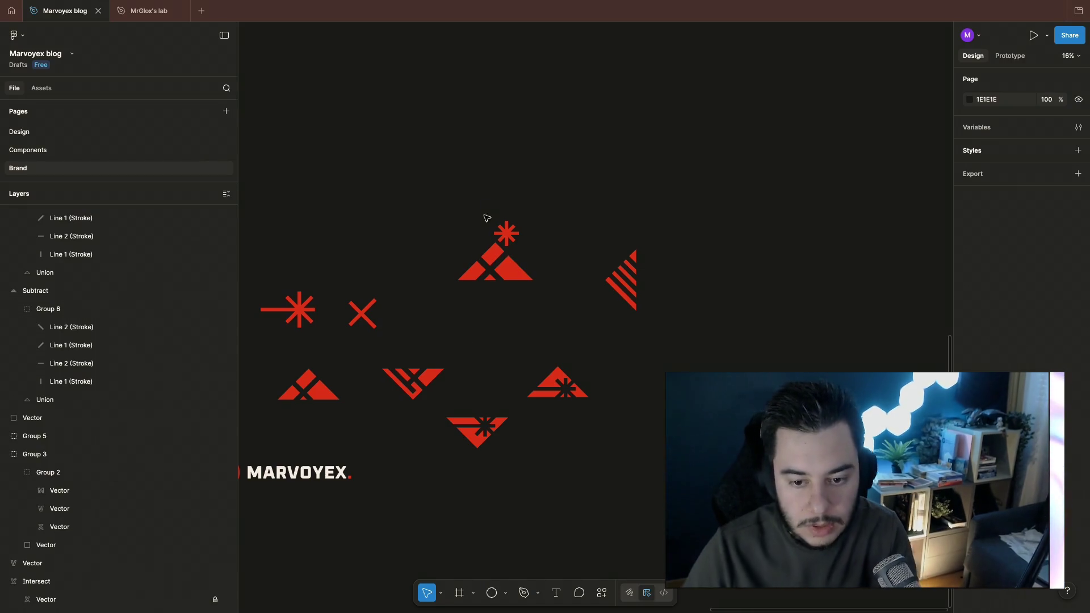
pyautogui.moveTo(487, 209); pyautogui.dragTo(526, 237)
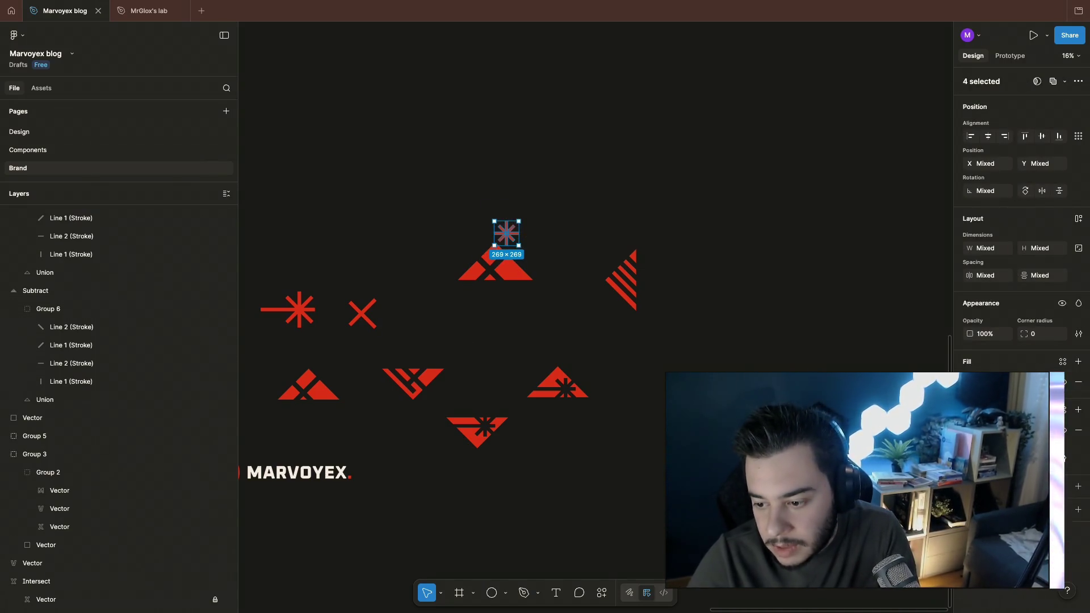
pyautogui.click(971, 382)
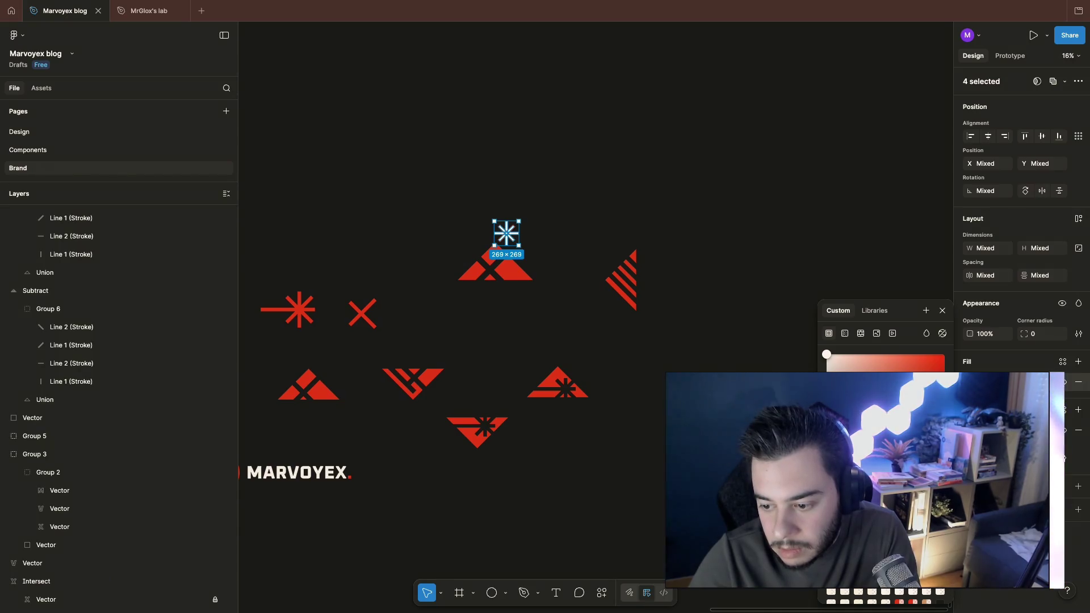
pyautogui.moveTo(827, 355); pyautogui.dragTo(830, 379)
pyautogui.click(552, 332)
pyautogui.moveTo(533, 315); pyautogui.dragTo(552, 331)
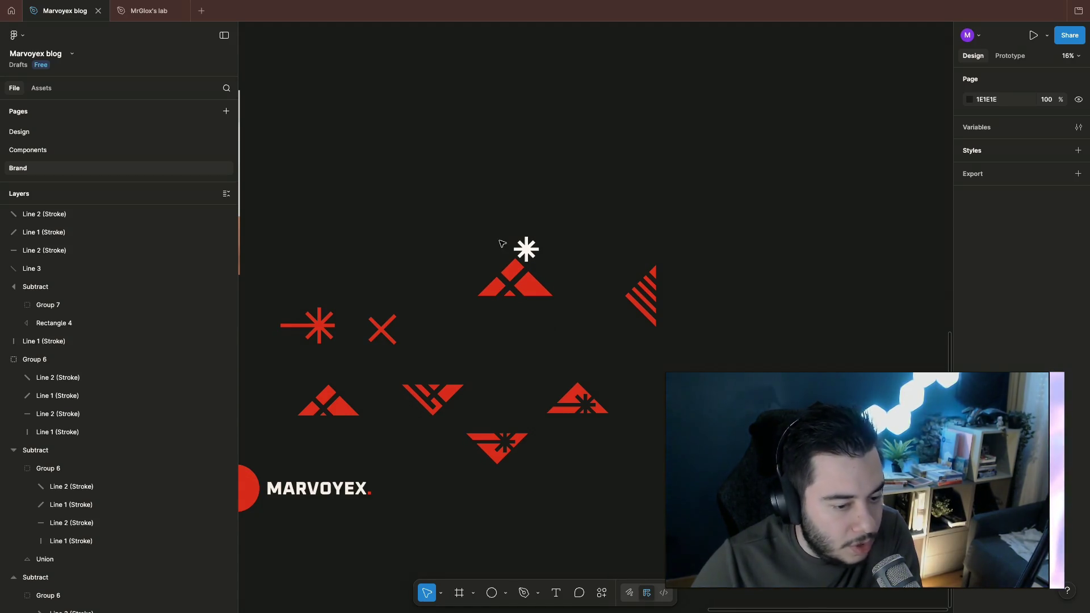
pyautogui.hotkey('ctrl', 'v')
pyautogui.click(514, 272)
pyautogui.click(572, 350)
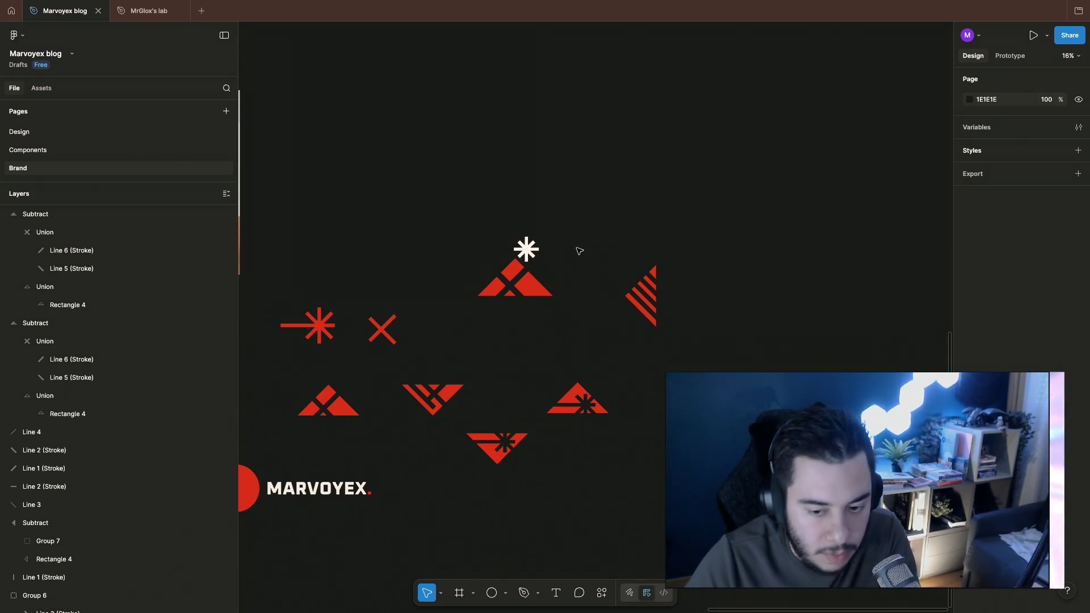
pyautogui.scroll(3, 579, 250)
pyautogui.scroll(3, 578, 250)
pyautogui.scroll(2, 596, 256)
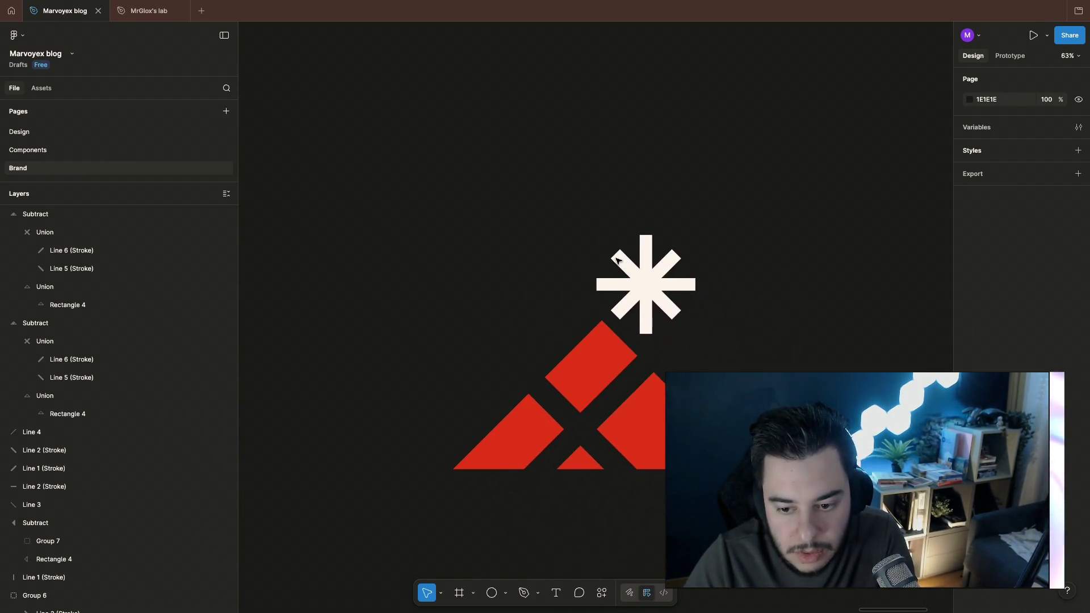
pyautogui.scroll(-3, 708, 247)
pyautogui.scroll(-3, 704, 249)
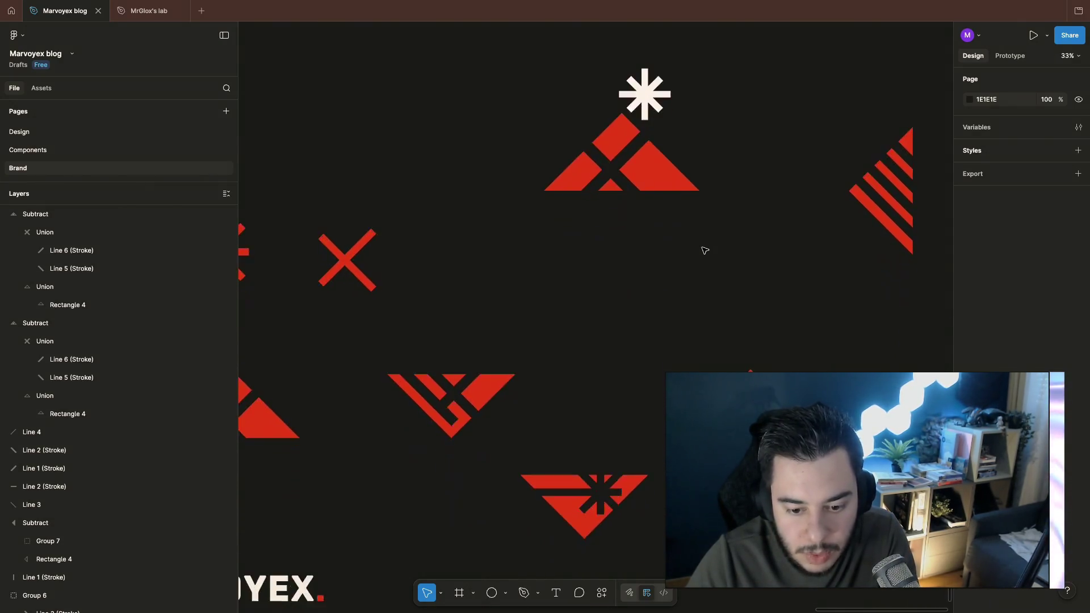
pyautogui.scroll(-3, 705, 249)
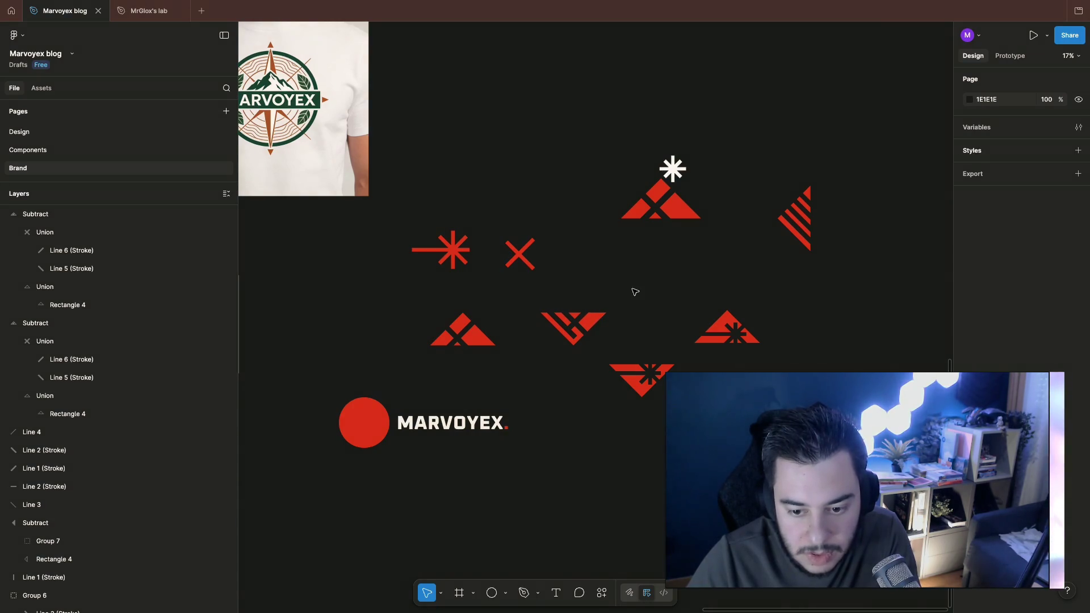
pyautogui.scroll(3, 579, 327)
pyautogui.scroll(4, 580, 328)
pyautogui.scroll(2, 511, 281)
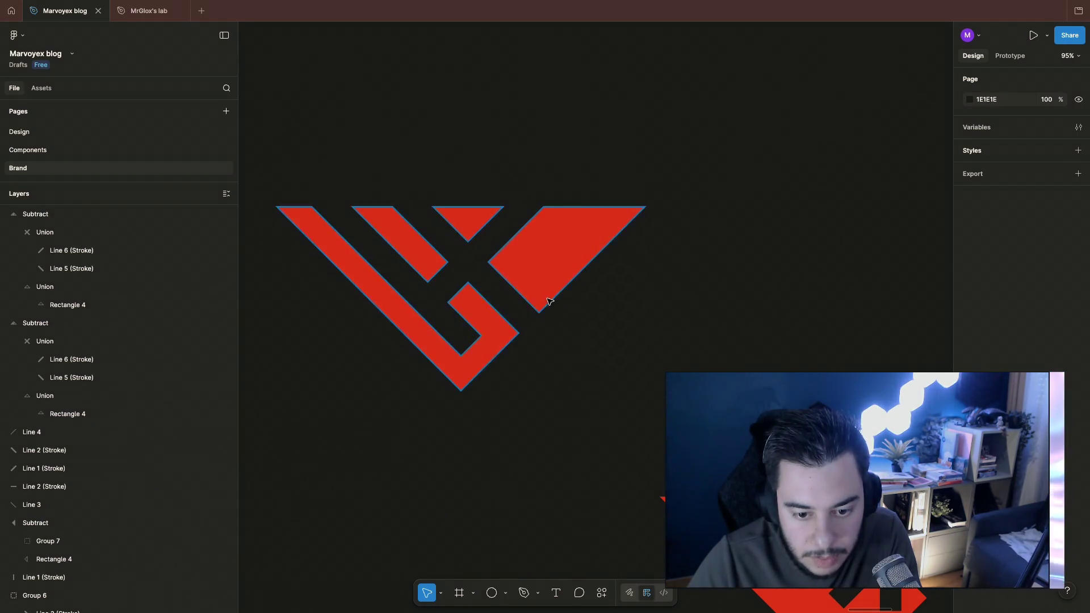
# Step: Drag Line 6 in the V logo so its cut crosses the first into an X-shaped gap
pyautogui.keyDown('ctrl'); pyautogui.click(499, 230); pyautogui.keyUp('ctrl')
pyautogui.moveTo(499, 231)
pyautogui.mouseDown()
pyautogui.moveTo(459, 281)
pyautogui.moveTo(430, 283)
pyautogui.mouseUp()
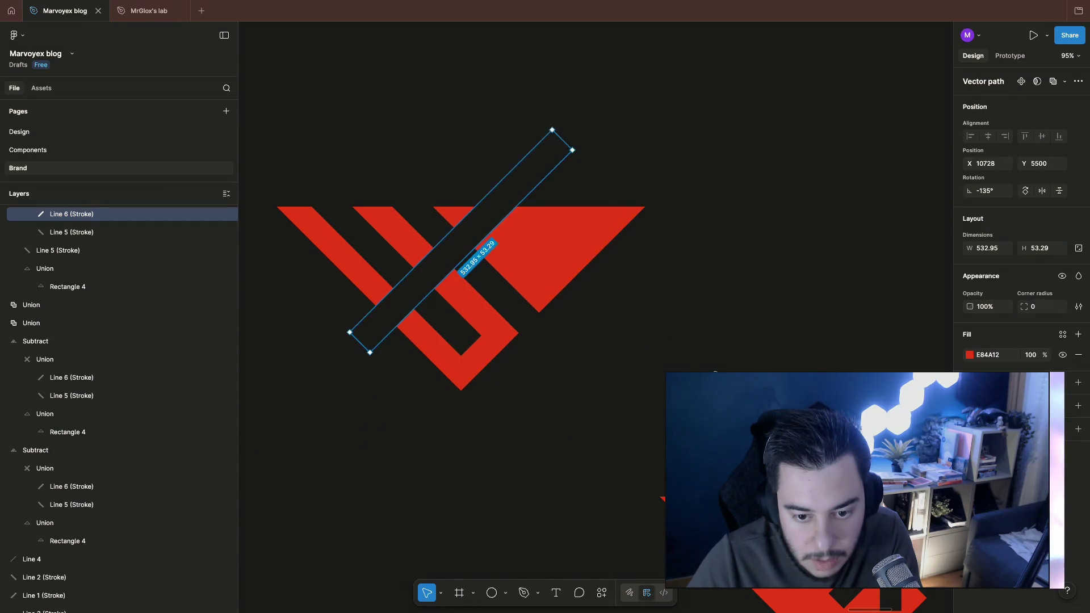
pyautogui.click(571, 348)
pyautogui.scroll(-5, 572, 348)
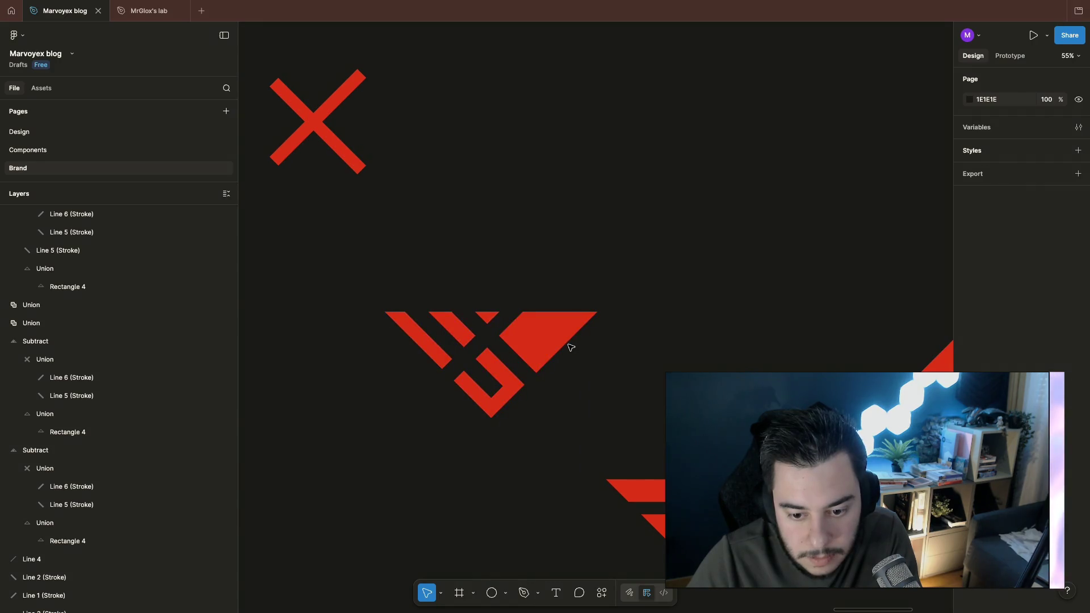
pyautogui.scroll(-3, 648, 341)
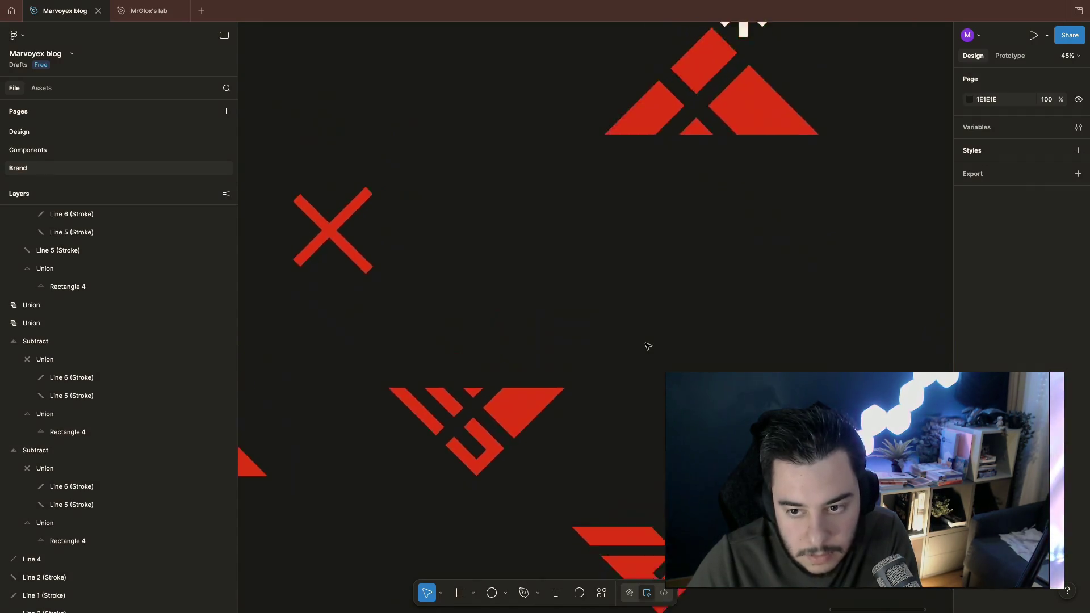
pyautogui.scroll(5, 648, 341)
# Step: Cut the white asterisk and paste it into the red V shape, dragging it over the right end
pyautogui.click(731, 345)
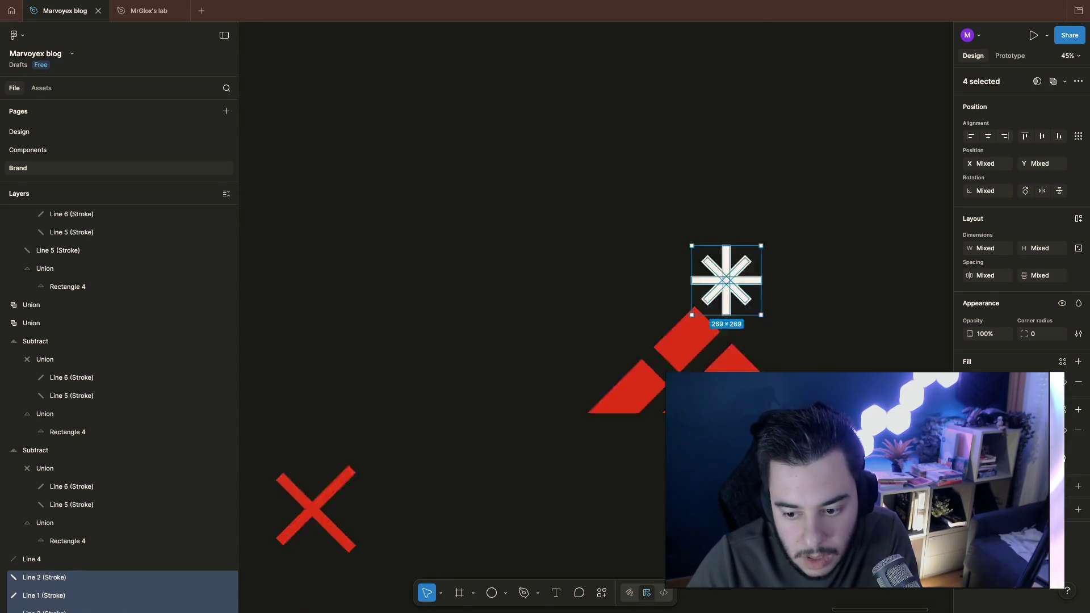
pyautogui.scroll(-5, 707, 340)
pyautogui.scroll(8, 501, 249)
pyautogui.scroll(4, 662, 257)
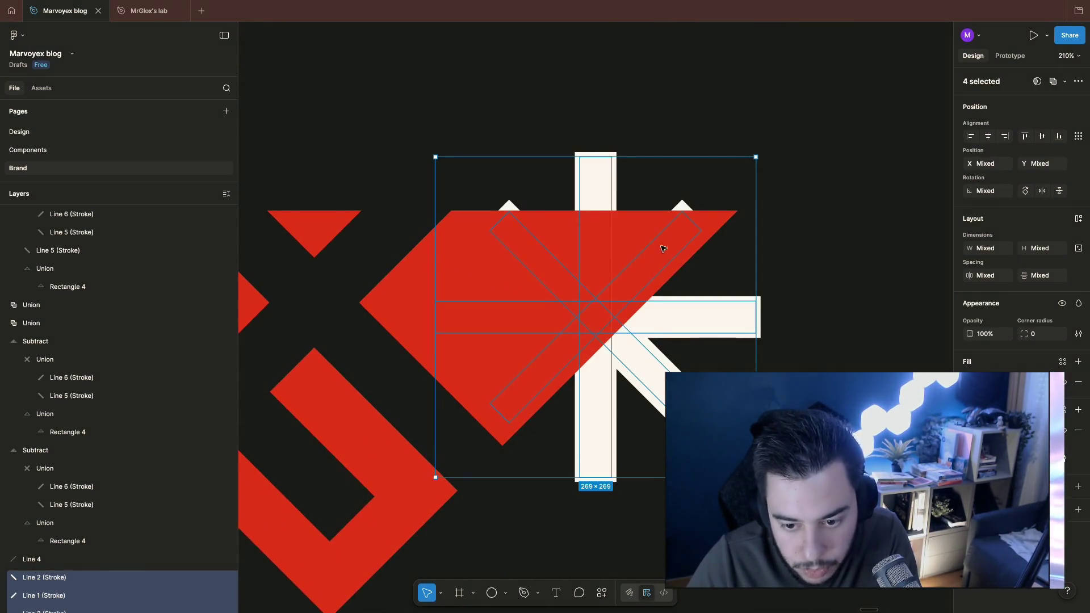
pyautogui.hotkey('ctrl', 'x')
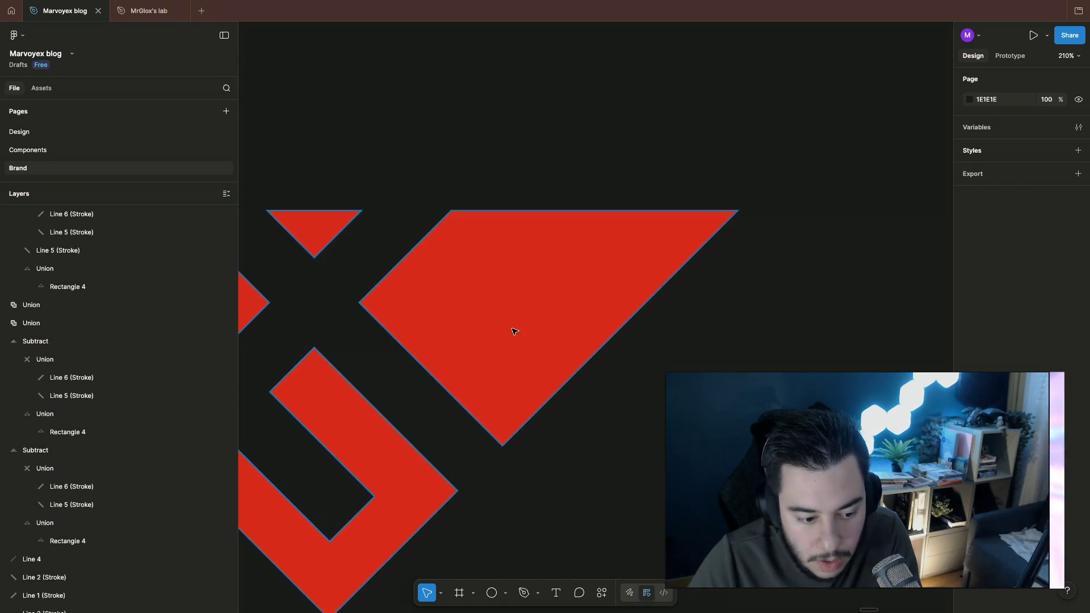
pyautogui.click(514, 326)
pyautogui.hotkey('ctrl', 'v')
pyautogui.moveTo(606, 324); pyautogui.dragTo(529, 313)
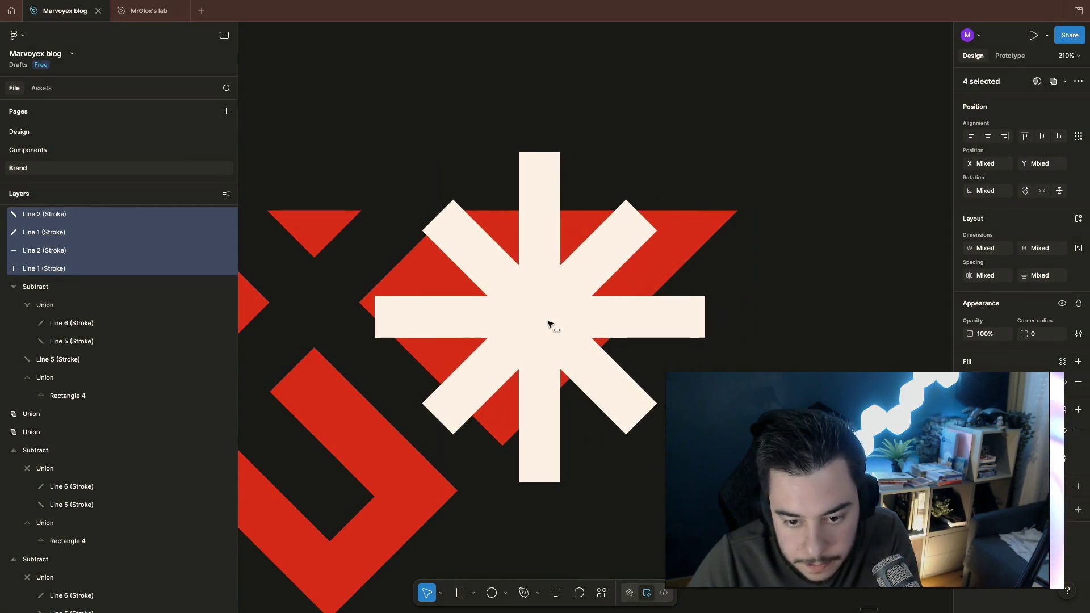
pyautogui.moveTo(503, 311); pyautogui.dragTo(523, 312)
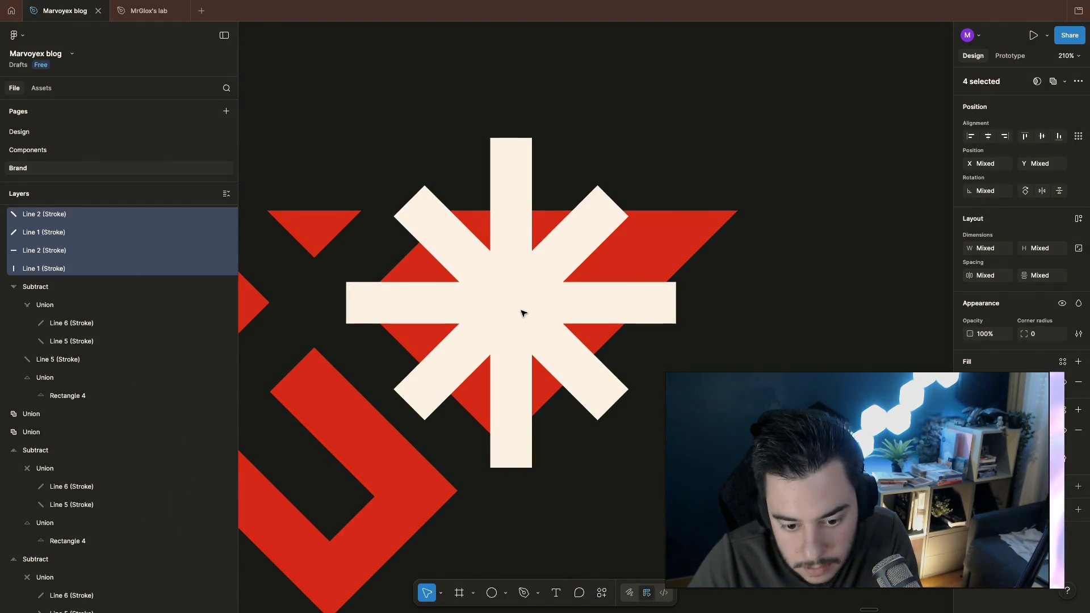
pyautogui.press('Escape')
pyautogui.scroll(-5, 523, 313)
pyautogui.scroll(-3, 524, 312)
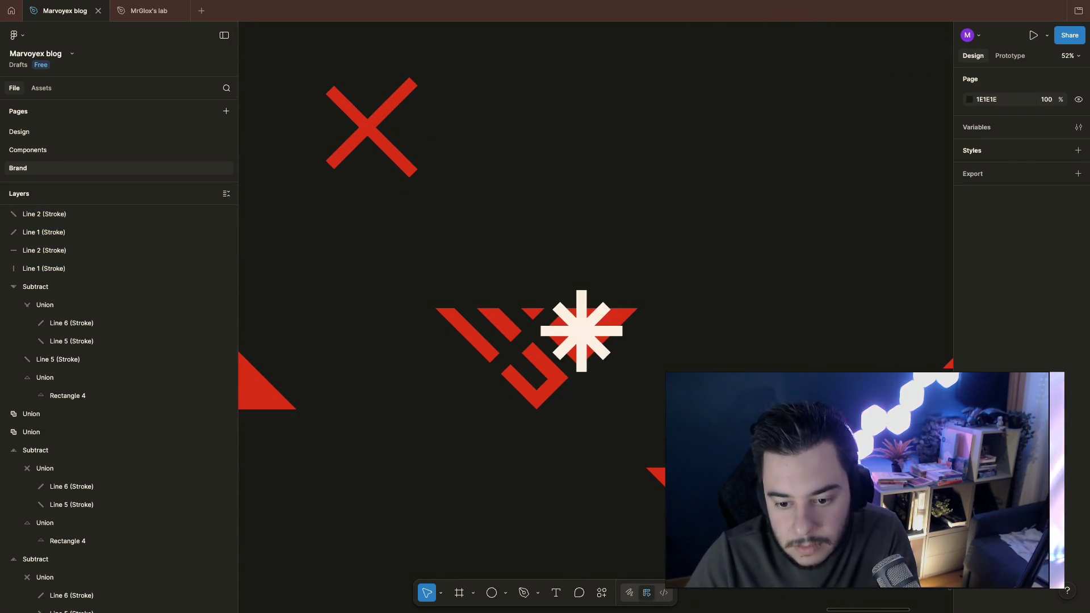
# Step: Group the four asterisk lines with Ctrl+G and resize the group to about 303 wide
pyautogui.click(587, 339)
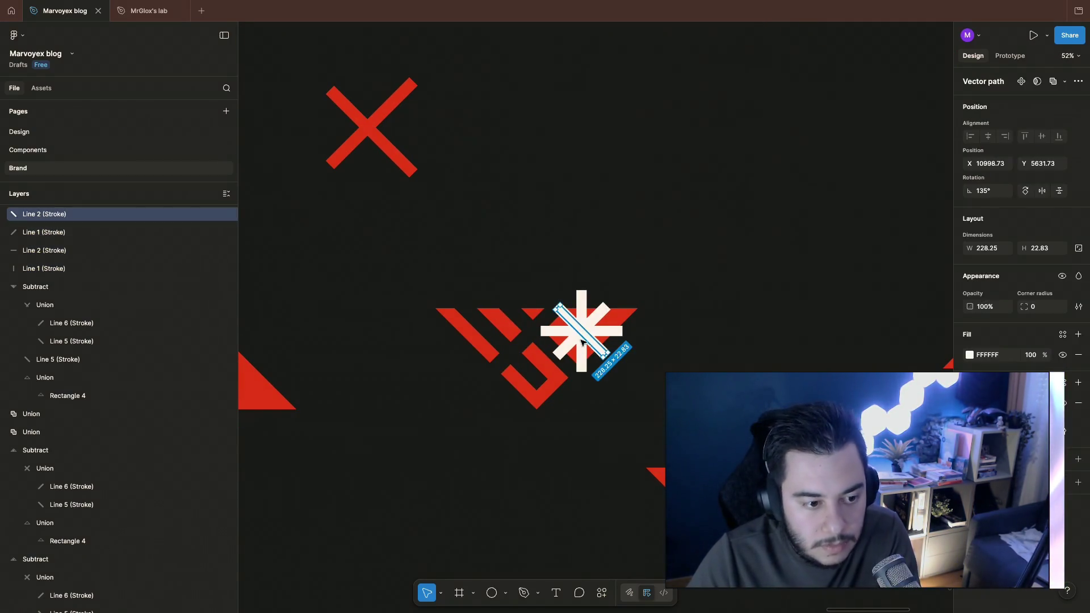
pyautogui.keyDown('shift'); pyautogui.click(109, 268); pyautogui.keyUp('shift')
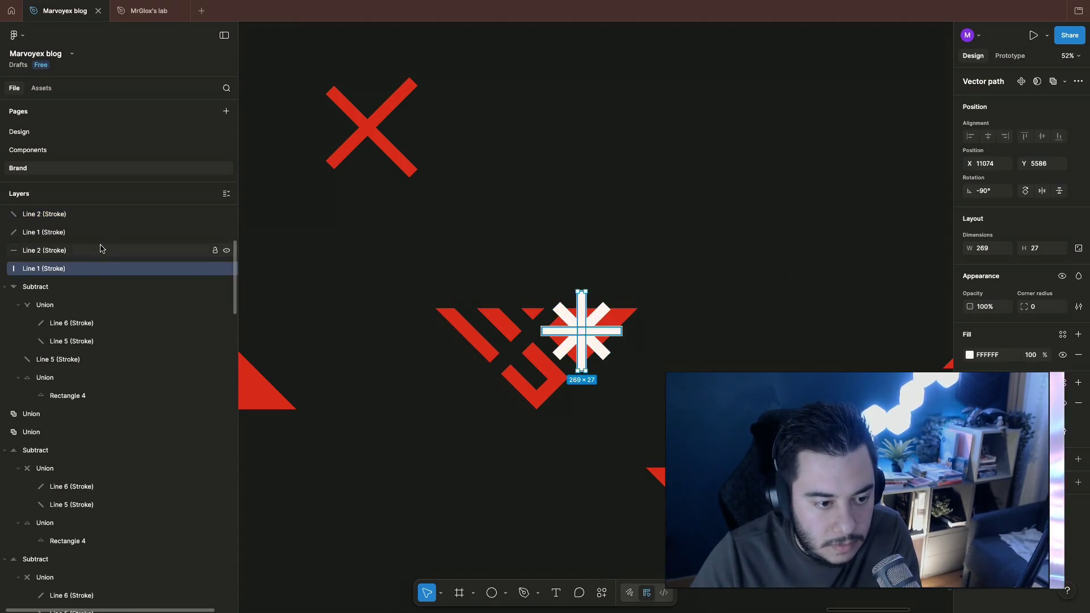
pyautogui.scroll(1, 103, 255)
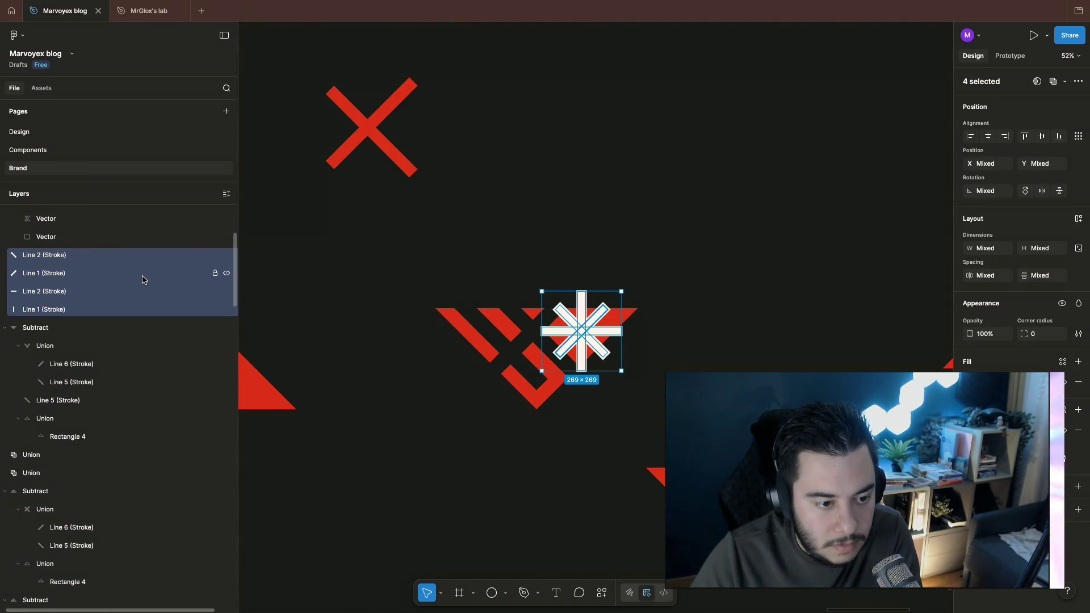
pyautogui.hotkey('ctrl', 'g')
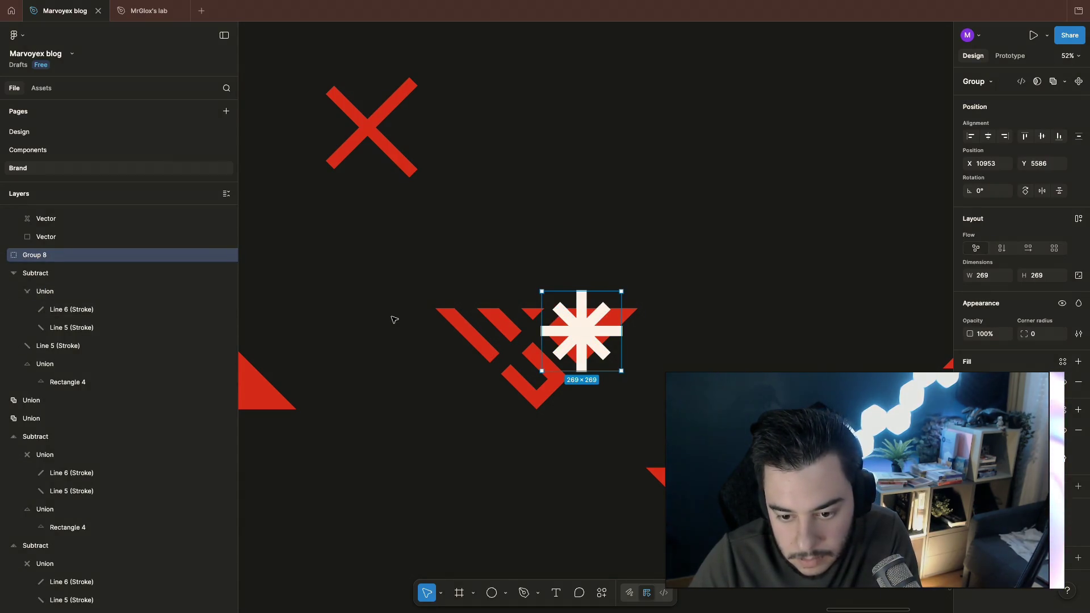
pyautogui.moveTo(621, 290); pyautogui.dragTo(642, 272)
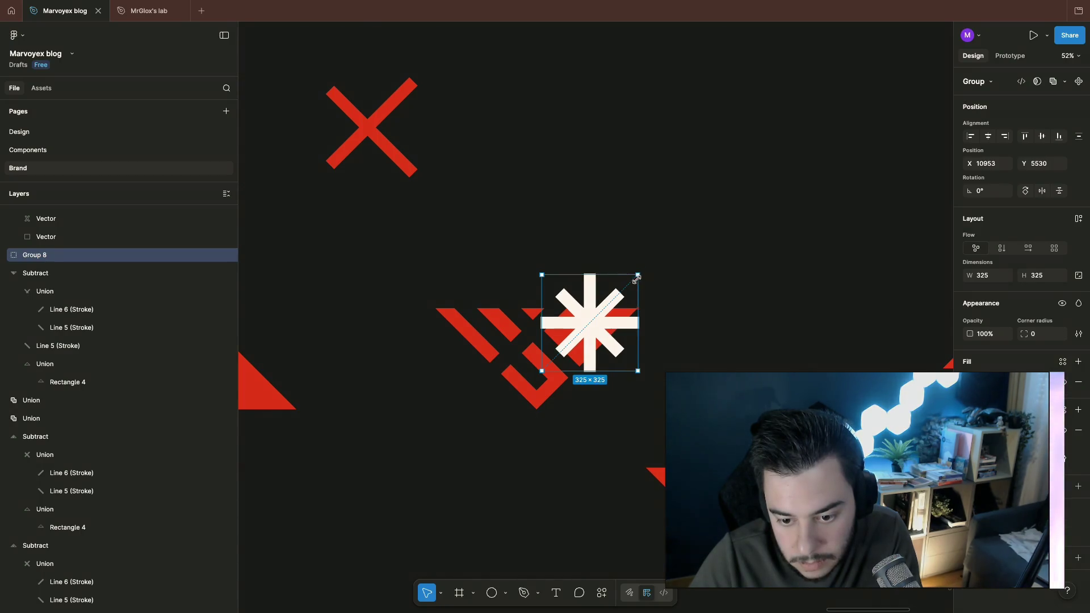
pyautogui.moveTo(641, 276); pyautogui.dragTo(629, 287)
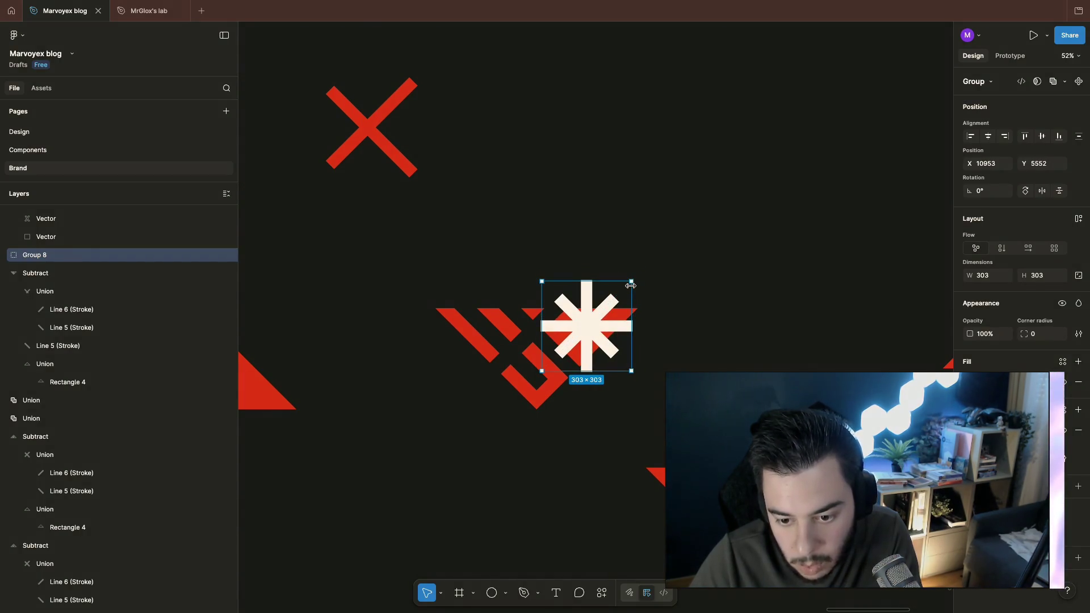
# Step: Fine-tune the asterisk group's position with 10 px Shift+arrow nudges until it sits right
pyautogui.hotkey('shift', 'Down')
pyautogui.hotkey('shift', 'Left')
pyautogui.hotkey('shift', 'Left')
pyautogui.hotkey('shift', 'Right')
pyautogui.hotkey('shift', 'Right')
pyautogui.hotkey('shift', 'Right')
pyautogui.hotkey('shift', 'Right')
pyautogui.hotkey('shift', 'Left')
pyautogui.hotkey('shift', 'Down')
pyautogui.hotkey('shift', 'Up')
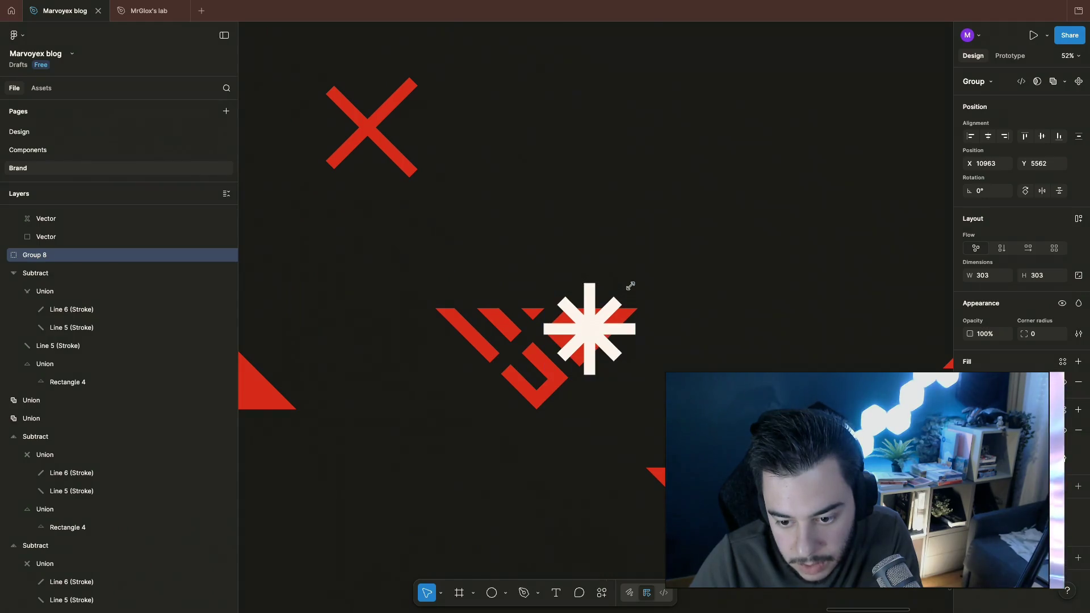
pyautogui.hotkey('shift', 'Left')
pyautogui.hotkey('shift', 'Down')
pyautogui.hotkey('shift', 'Right')
pyautogui.hotkey('shift', 'Up')
pyautogui.hotkey('shift', 'Down')
pyautogui.hotkey('shift', 'Up')
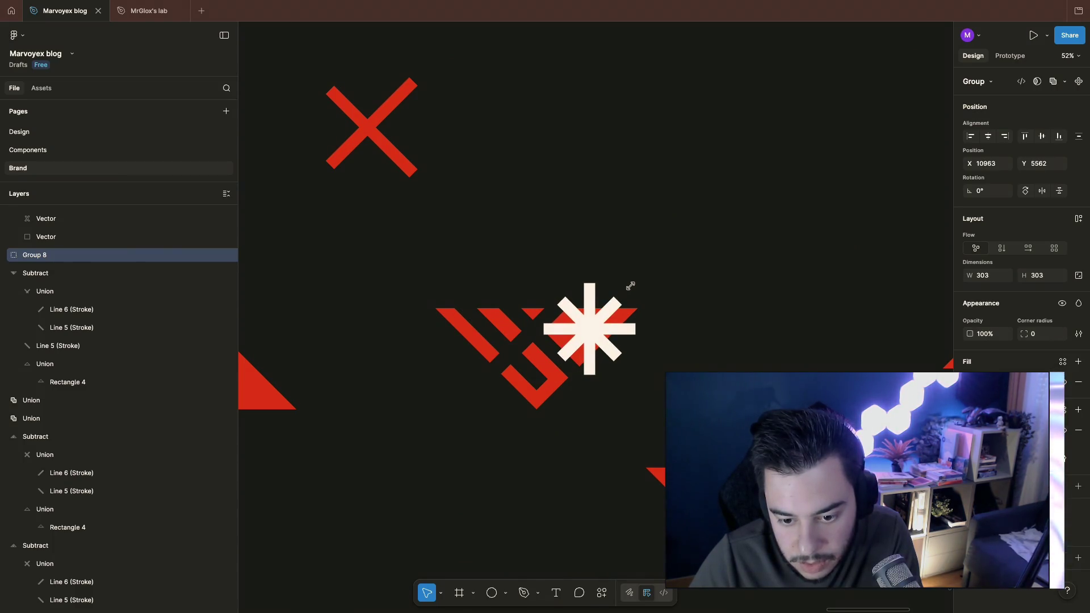
pyautogui.click(631, 285)
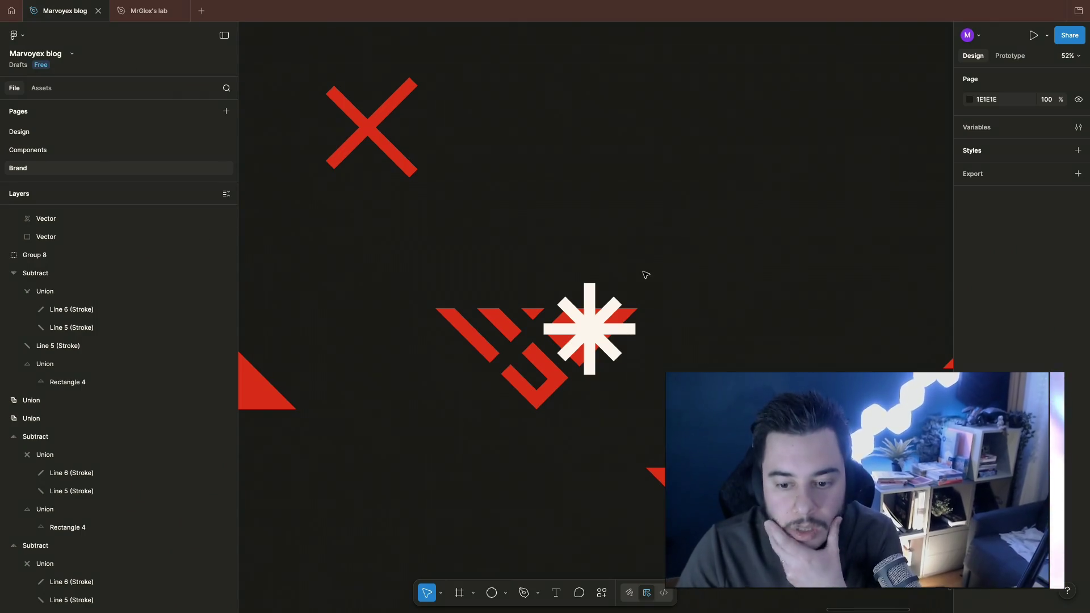
pyautogui.scroll(-5, 595, 262)
pyautogui.hscroll(5, 554, 341)
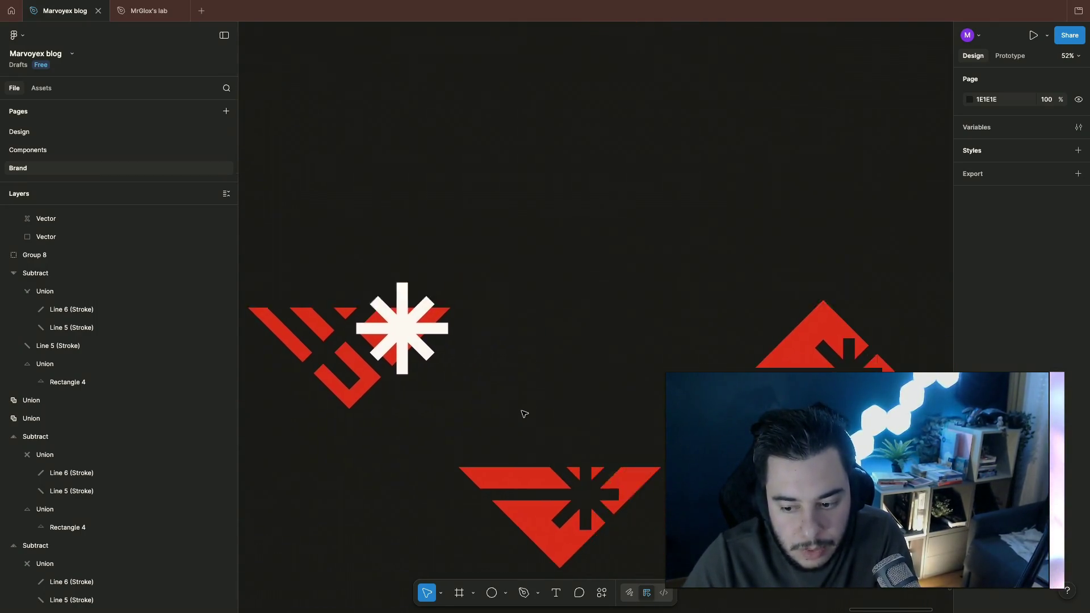
pyautogui.scroll(5, 524, 414)
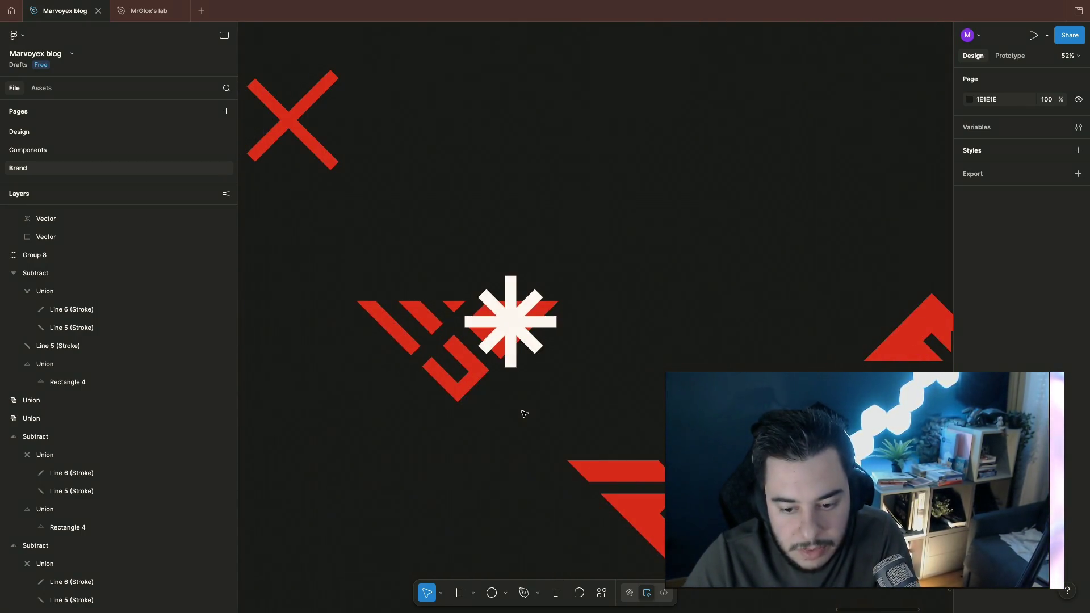
pyautogui.doubleClick(507, 308)
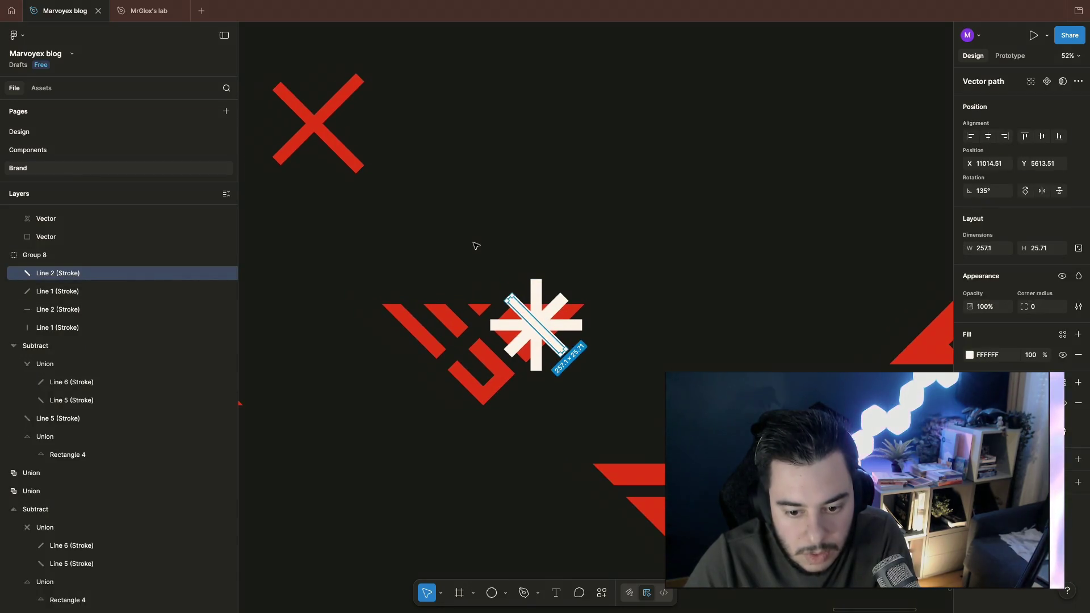
pyautogui.scroll(-4, 475, 245)
# Step: Rotate the top red mountain shape 180° upside down and shift it lower on the canvas
pyautogui.click(561, 258)
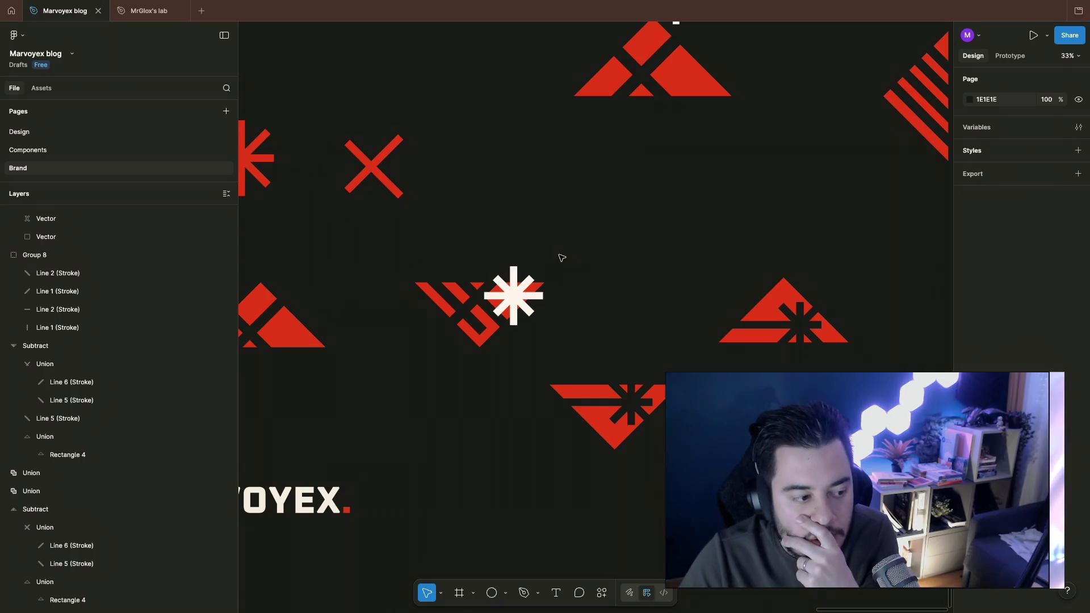
pyautogui.scroll(3, 561, 257)
pyautogui.scroll(3, 560, 257)
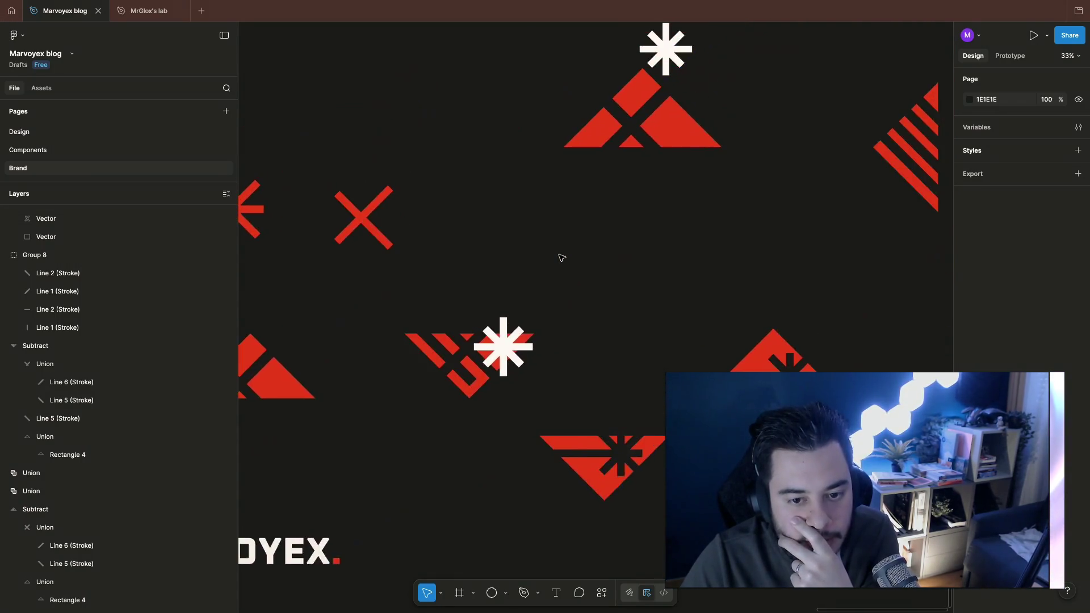
pyautogui.scroll(3, 561, 257)
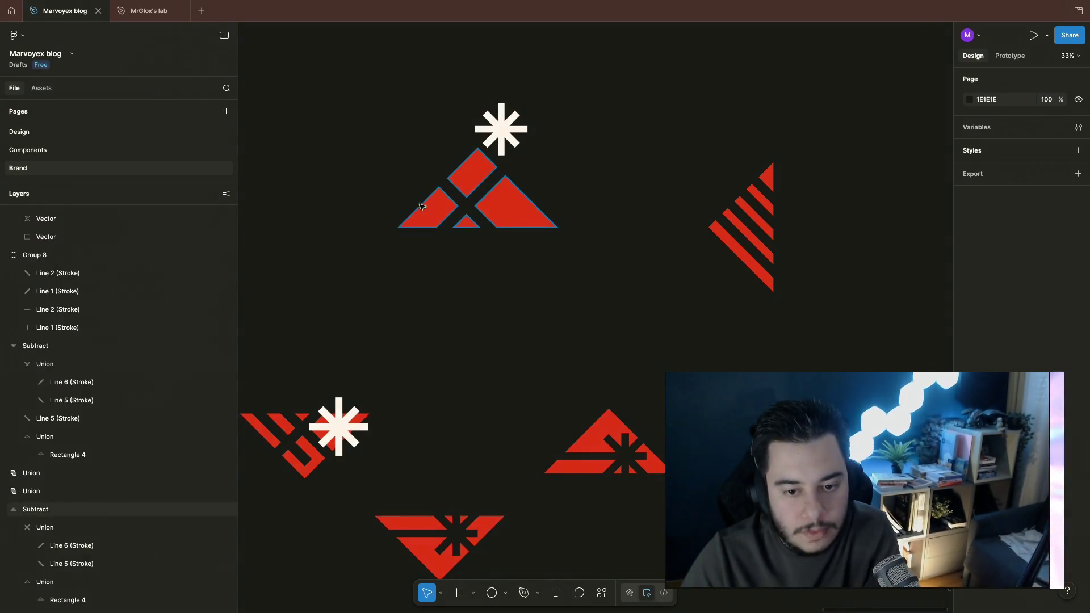
pyautogui.click(477, 192)
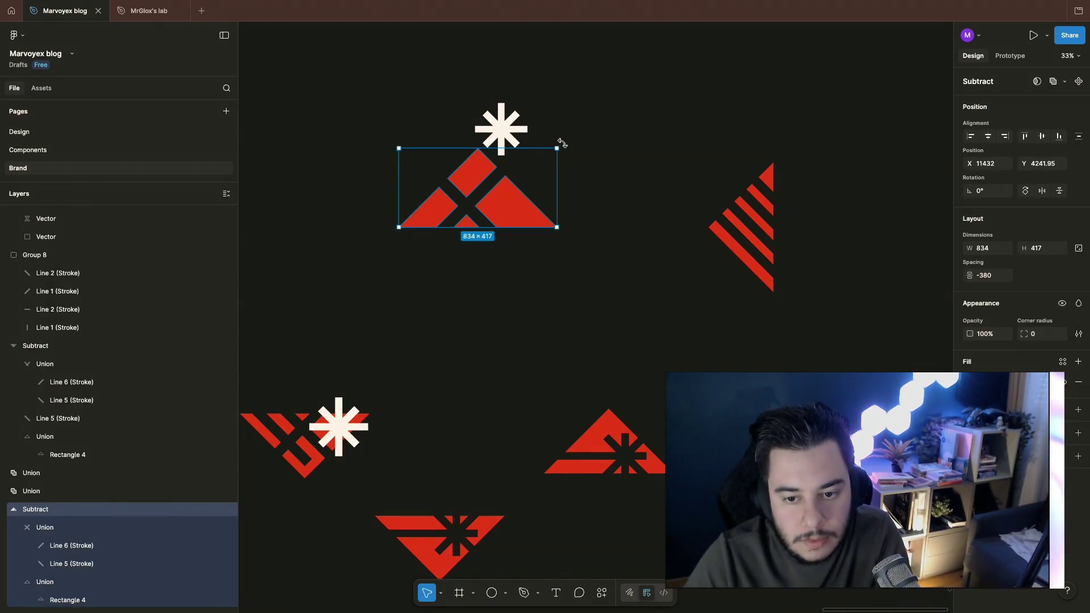
pyautogui.moveTo(560, 143); pyautogui.dragTo(394, 223)
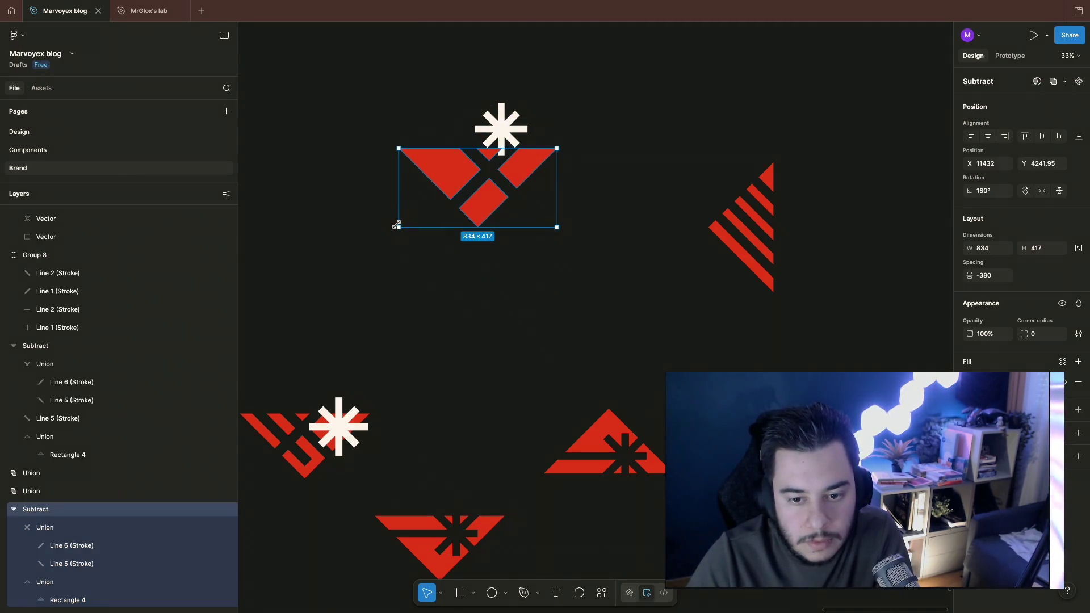
pyautogui.moveTo(473, 204); pyautogui.dragTo(476, 223)
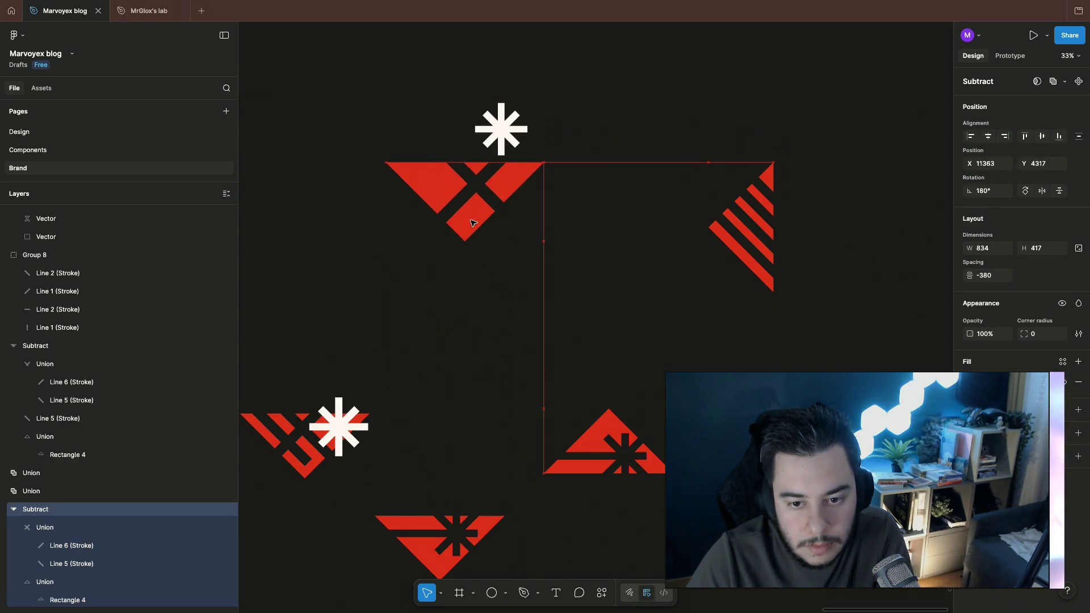
# Step: Centre the white asterisk in the flipped shape's notch and scale it smaller to fit
pyautogui.moveTo(477, 102)
pyautogui.mouseDown()
pyautogui.moveTo(524, 154)
pyautogui.moveTo(493, 152)
pyautogui.moveTo(439, 220)
pyautogui.moveTo(450, 221)
pyautogui.moveTo(437, 219)
pyautogui.moveTo(484, 179)
pyautogui.mouseUp()
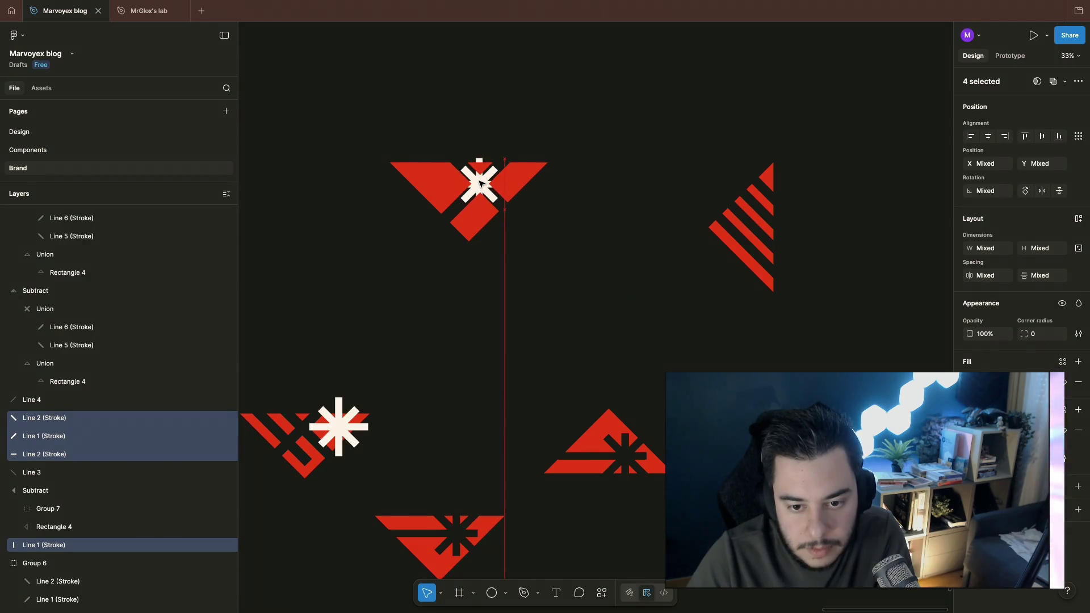
pyautogui.moveTo(484, 179); pyautogui.dragTo(483, 179)
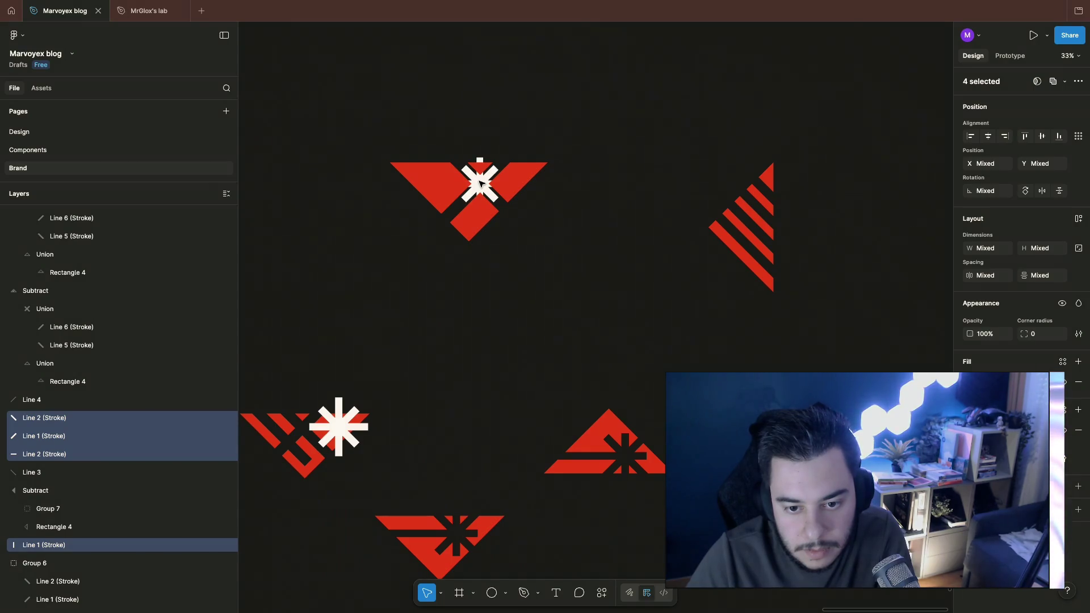
pyautogui.moveTo(506, 156); pyautogui.dragTo(578, 104)
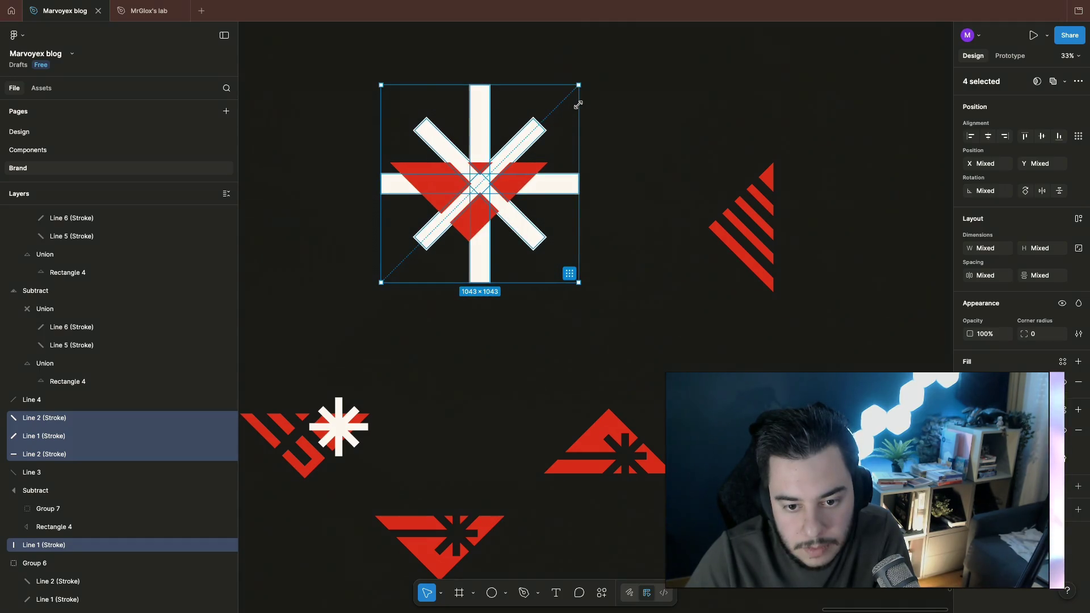
pyautogui.hotkey('ctrl', 'z')
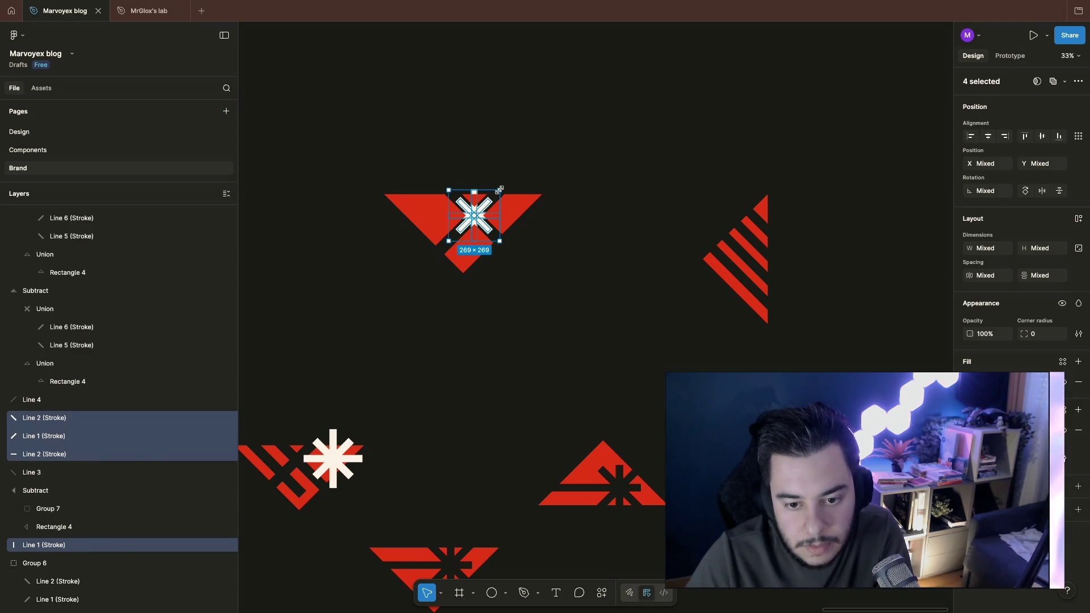
pyautogui.moveTo(500, 189); pyautogui.dragTo(492, 197)
pyautogui.click(570, 118)
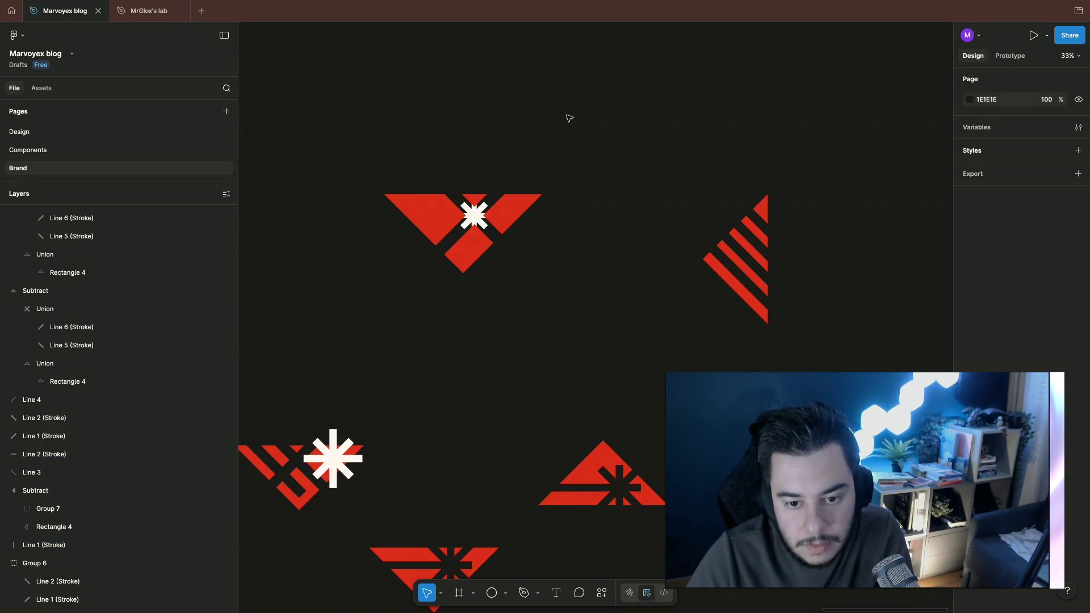
# Step: Shorten the first diagonal cut line inside the flipped red logo shape
pyautogui.moveTo(378, 177); pyautogui.dragTo(536, 262)
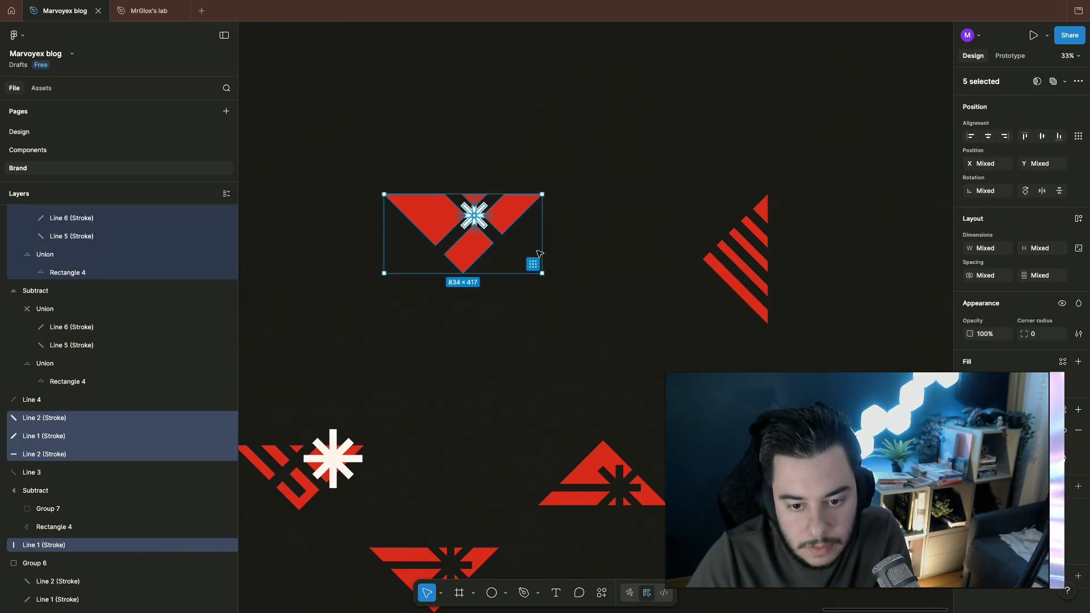
pyautogui.click(515, 244)
pyautogui.click(453, 242)
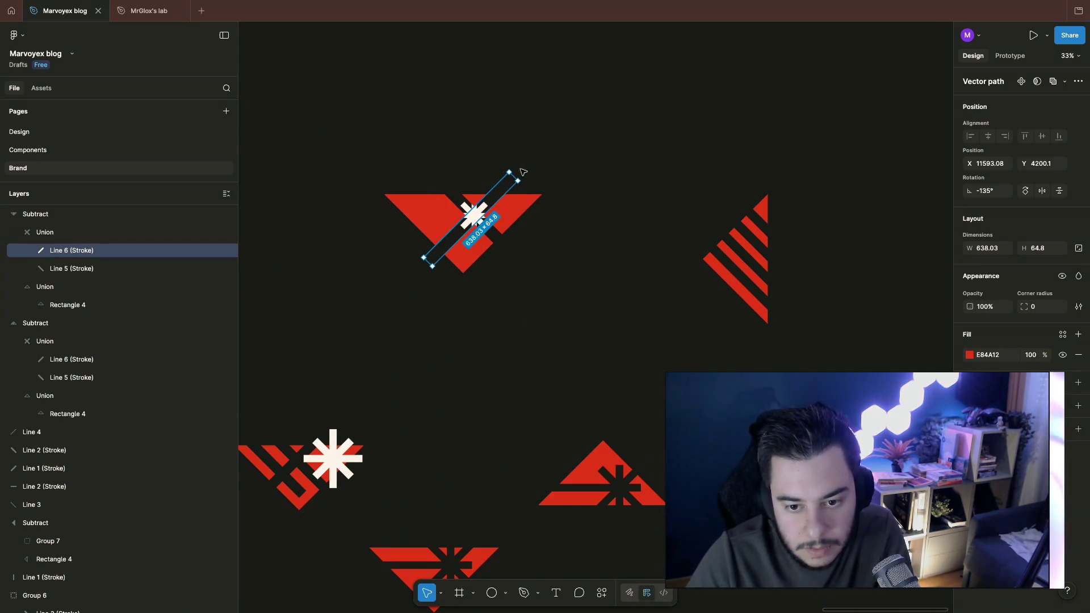
pyautogui.moveTo(512, 173); pyautogui.dragTo(505, 182)
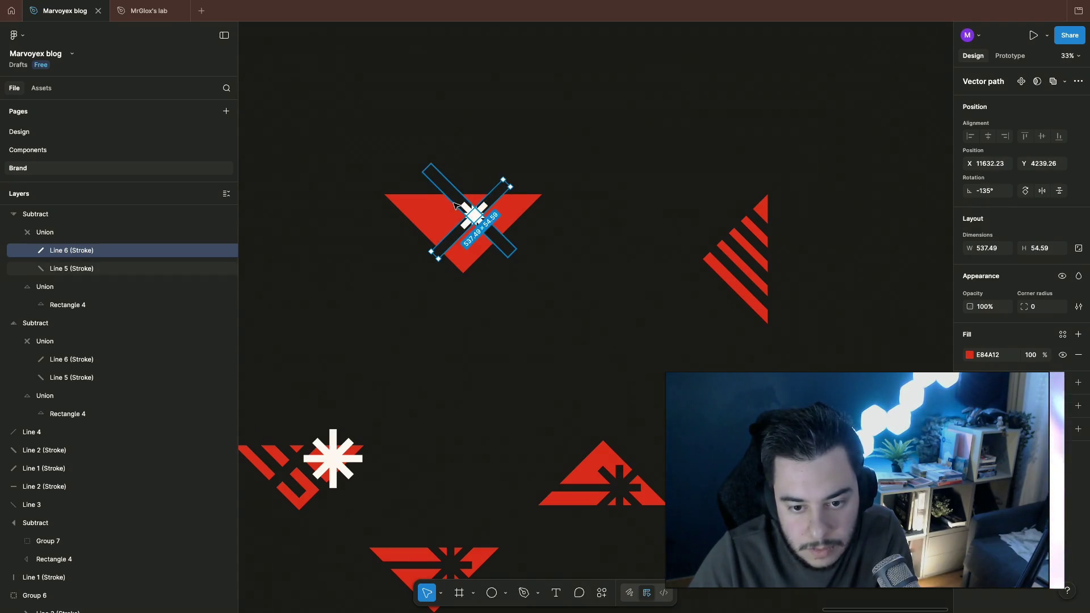
# Step: Shorten the second diagonal cut line so both frame the asterisk with a tighter X gap
pyautogui.click(447, 179)
pyautogui.moveTo(430, 162); pyautogui.dragTo(429, 174)
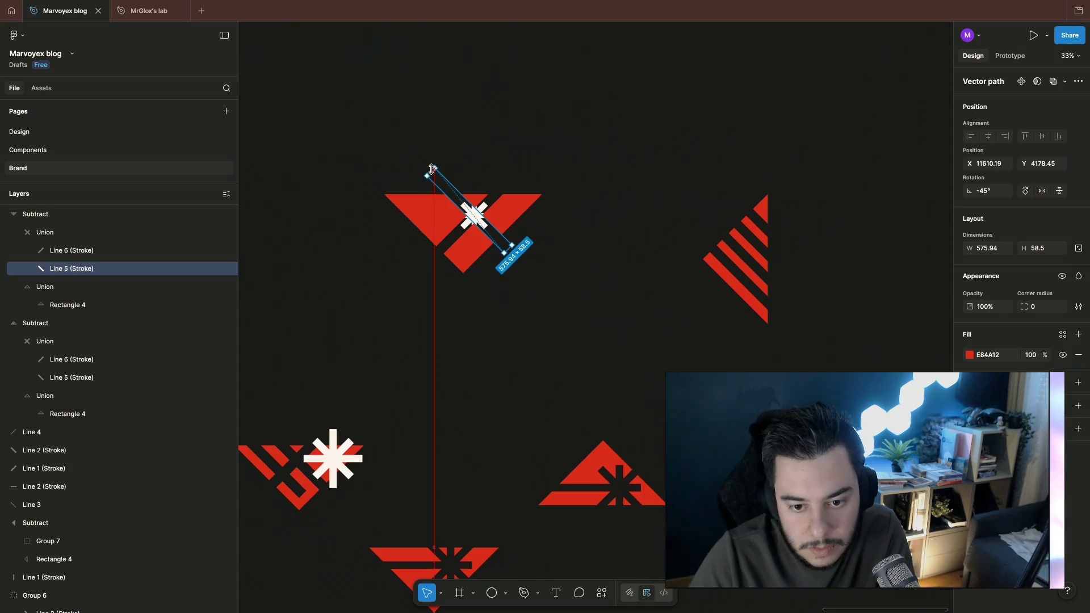
pyautogui.click(516, 147)
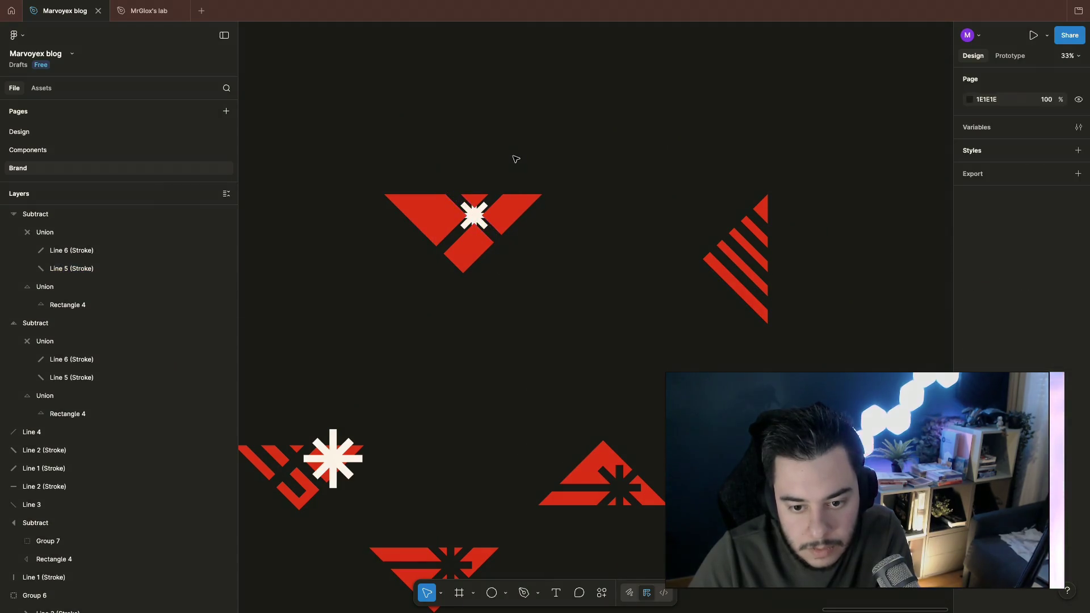
pyautogui.click(464, 217)
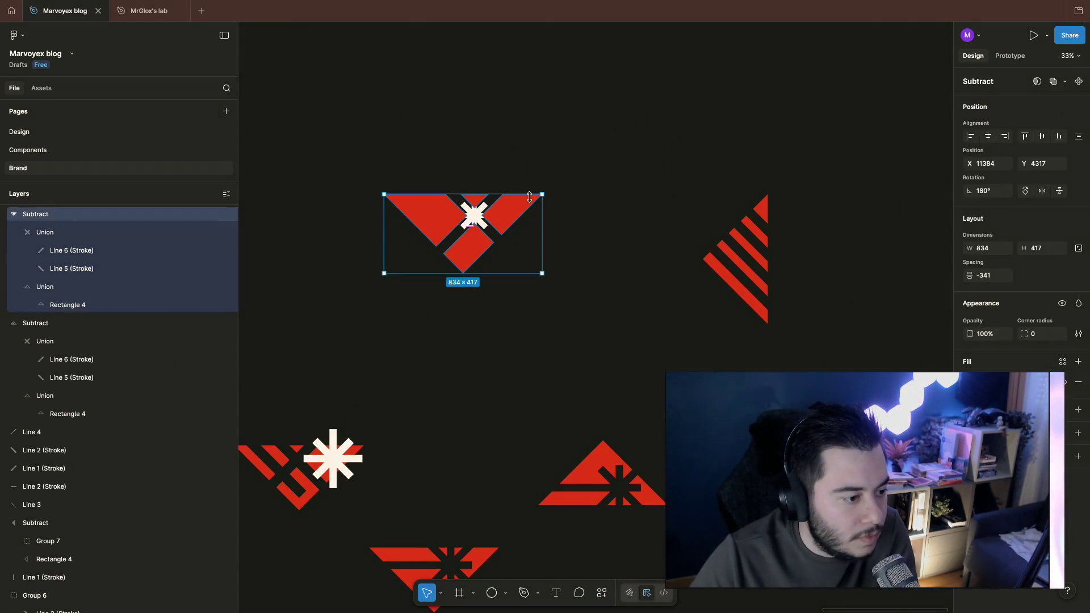
pyautogui.click(643, 198)
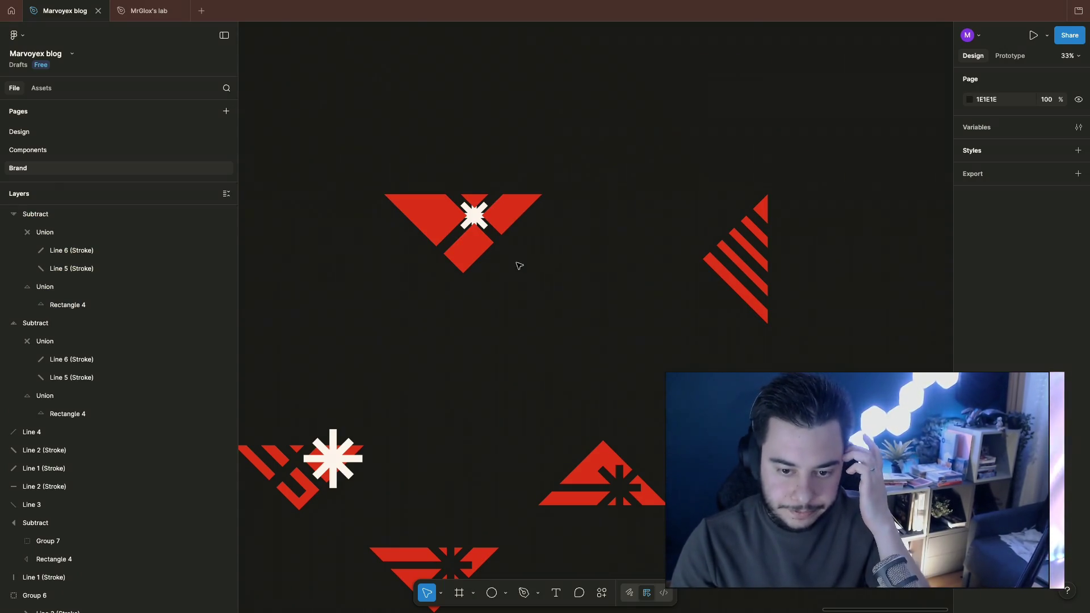
pyautogui.scroll(5, 511, 173)
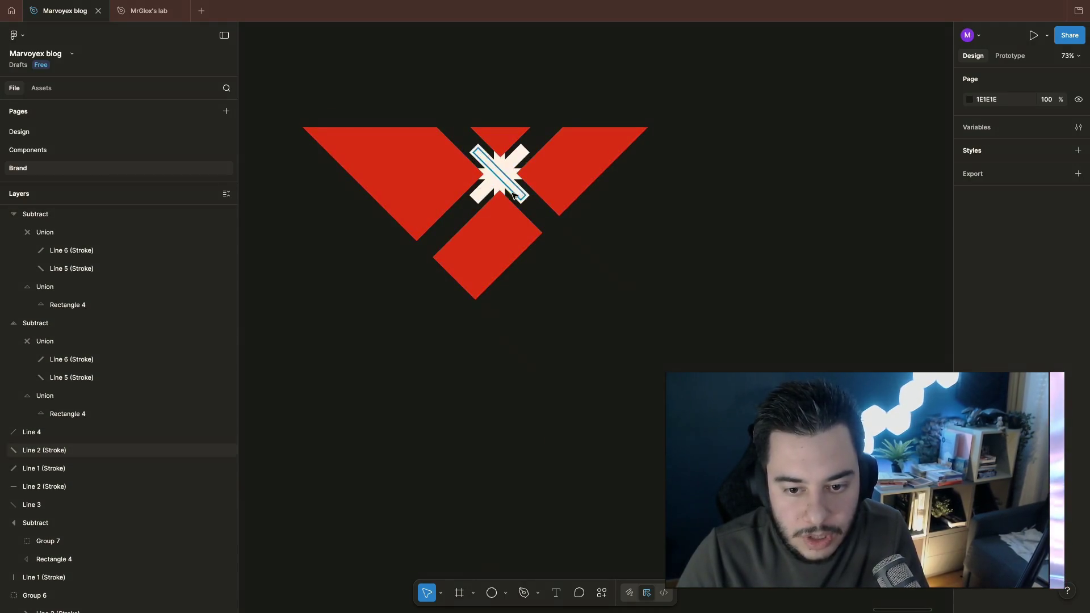
pyautogui.scroll(5, 454, 224)
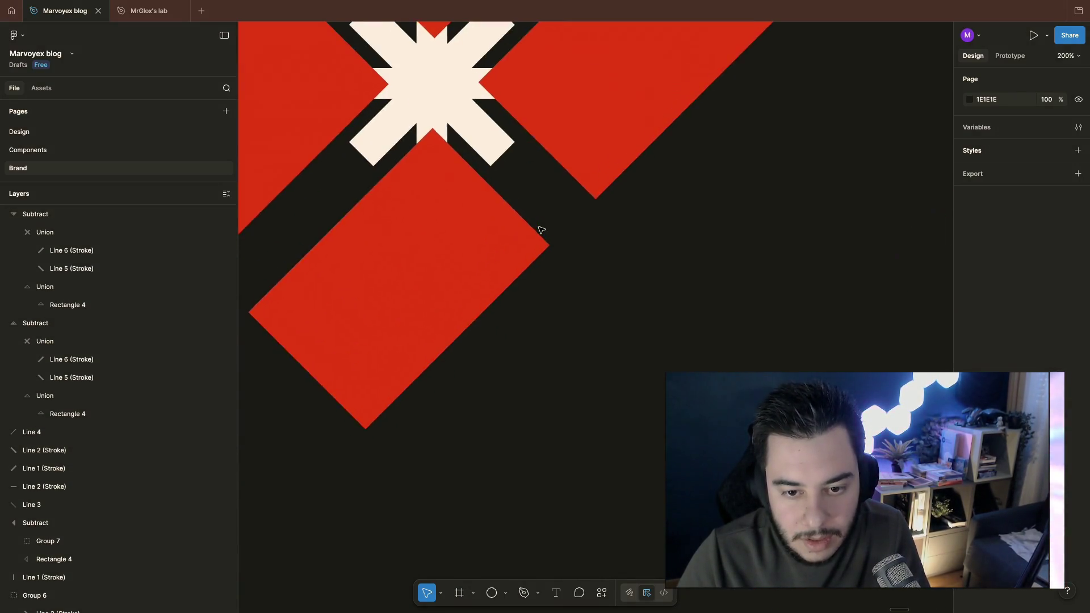
pyautogui.click(442, 172)
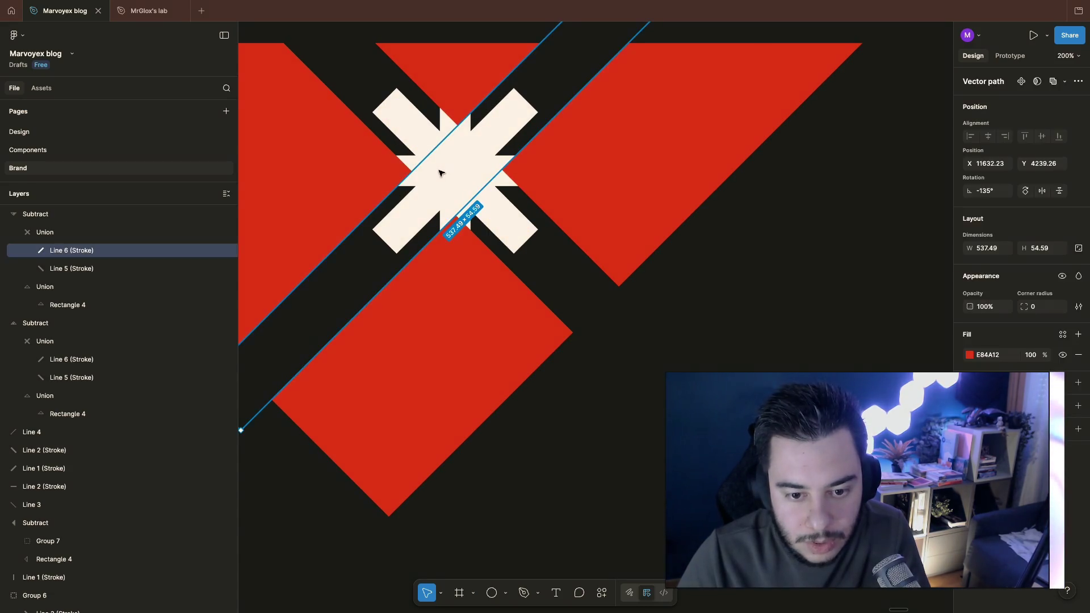
pyautogui.scroll(-5, 443, 173)
pyautogui.scroll(-4, 491, 175)
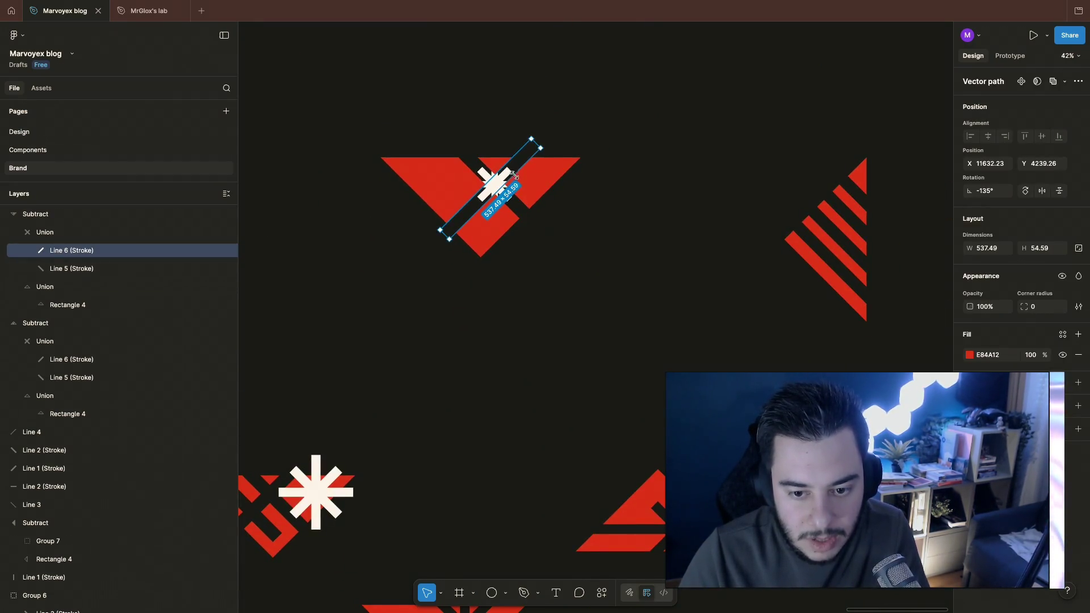
pyautogui.scroll(-5, 545, 324)
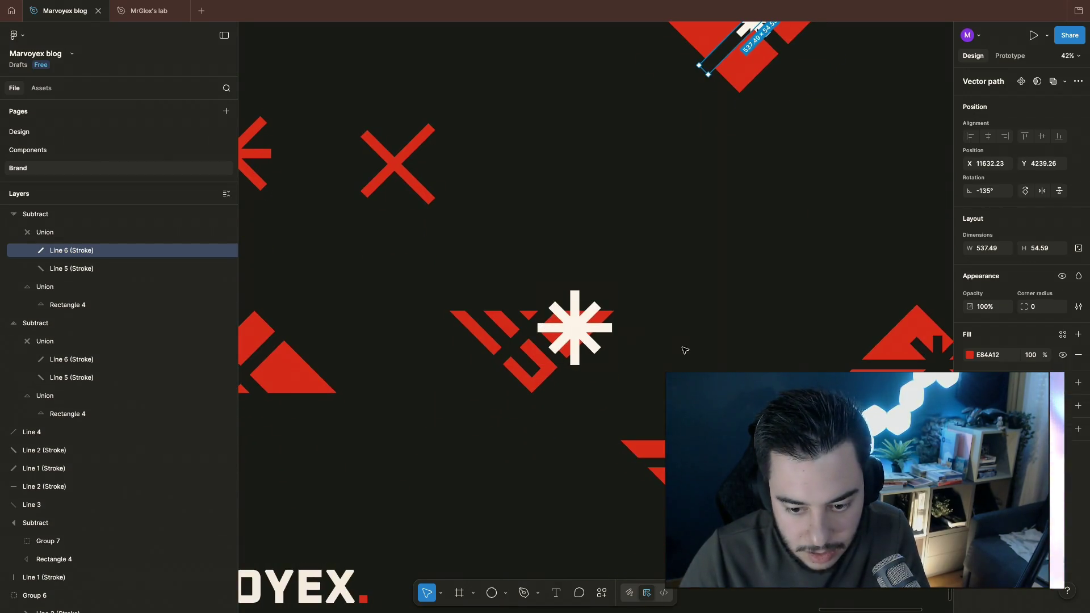
pyautogui.click(676, 325)
pyautogui.scroll(5, 647, 311)
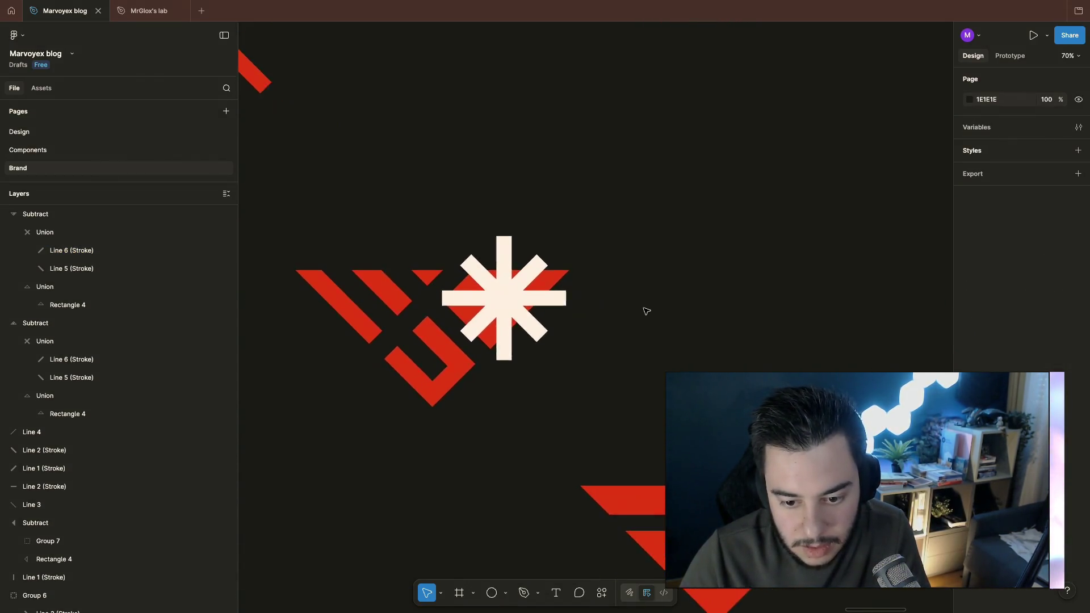
pyautogui.click(464, 217)
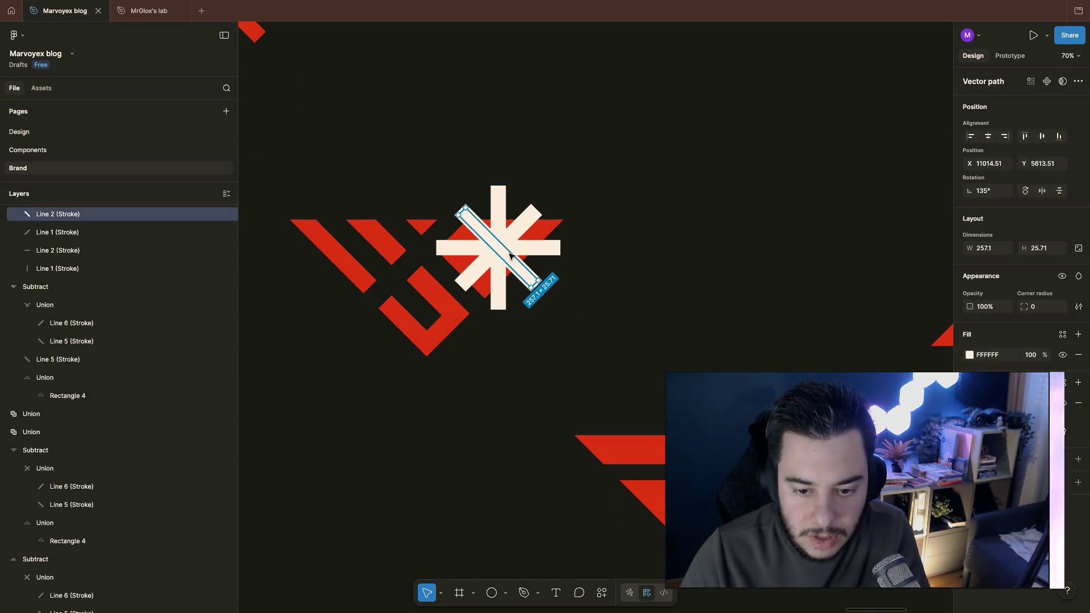
pyautogui.keyDown('shift'); pyautogui.click(465, 249); pyautogui.keyUp('shift')
pyautogui.keyDown('shift'); pyautogui.click(495, 281); pyautogui.keyUp('shift')
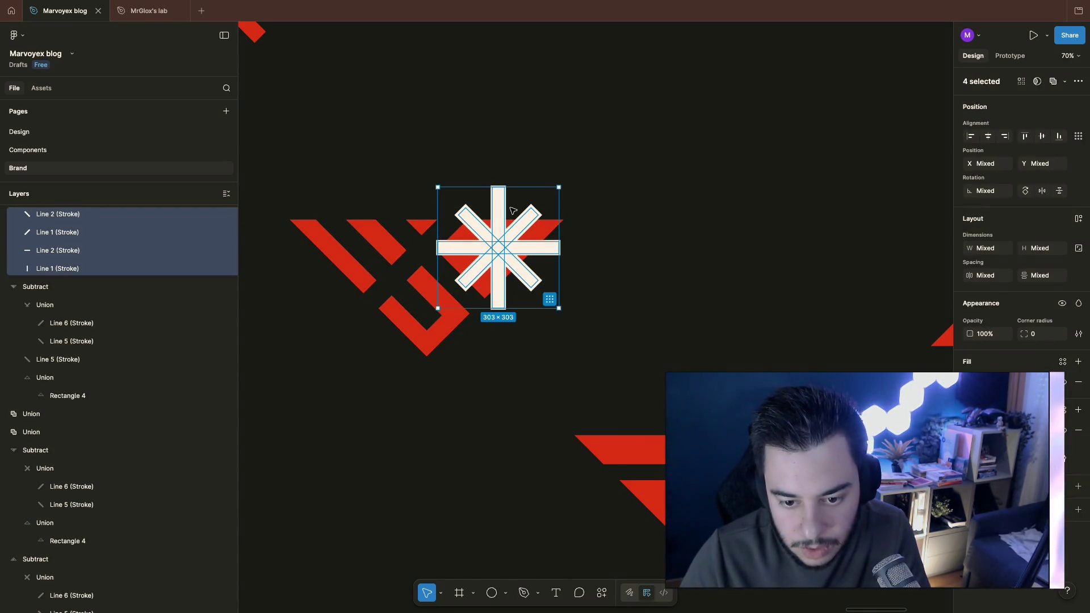
pyautogui.press('Left')
pyautogui.press('Left')
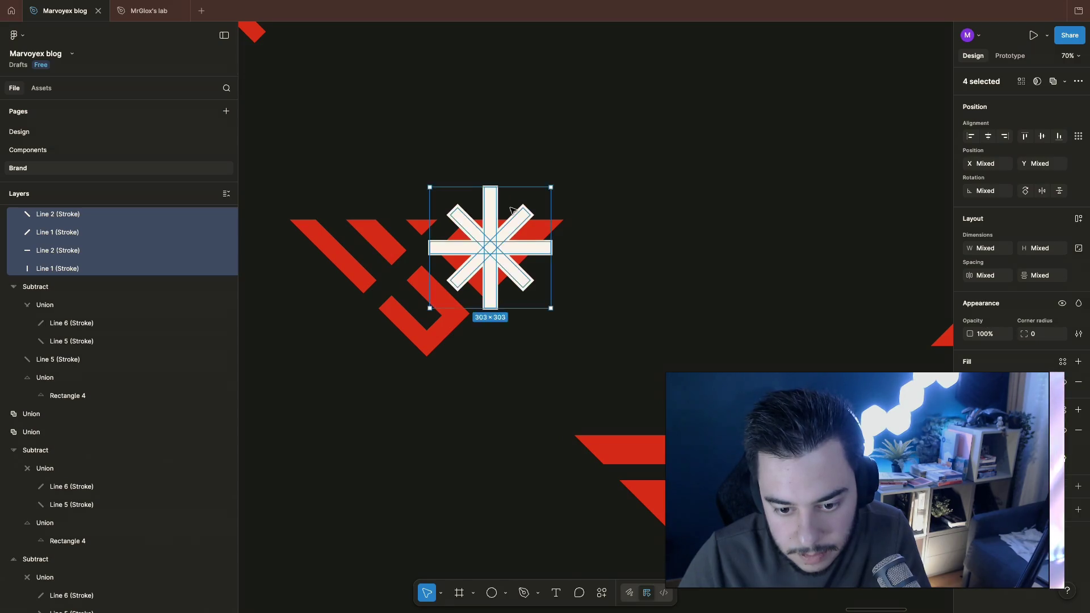
pyautogui.press('Left')
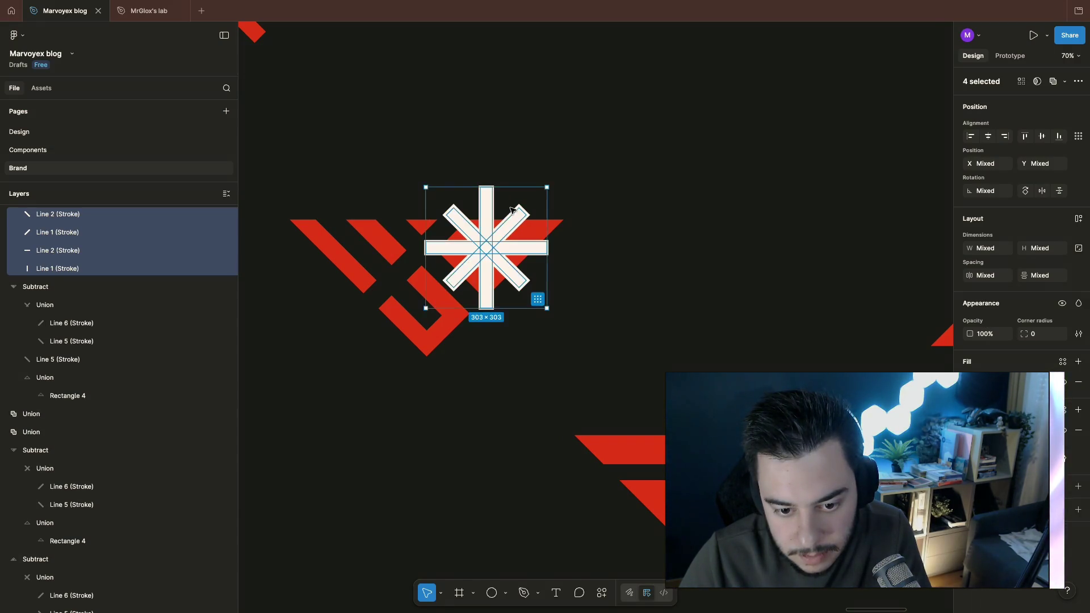
pyautogui.press('Left')
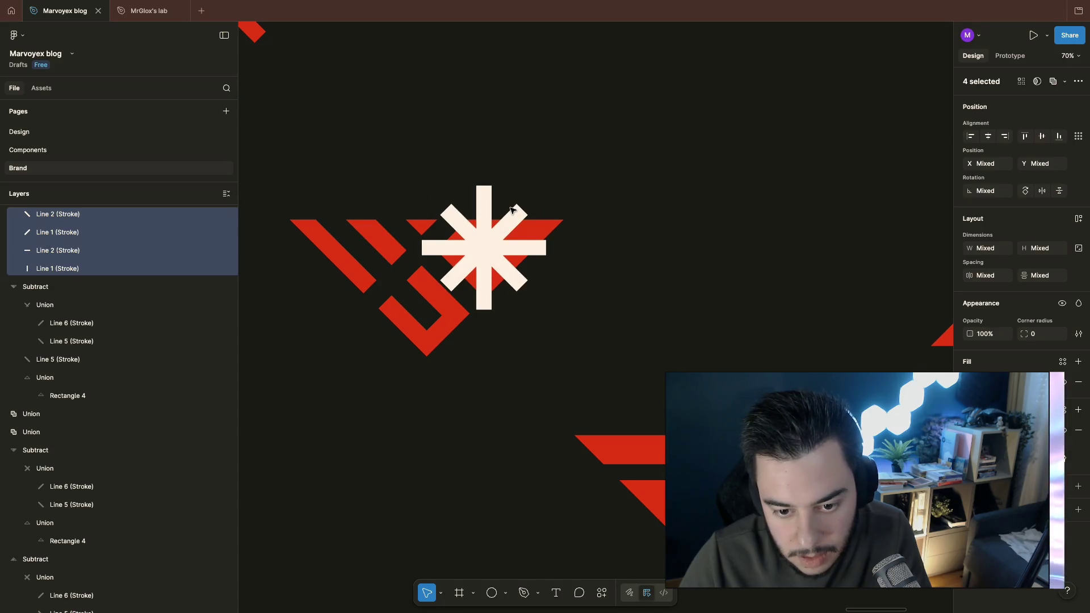
pyautogui.press('Left')
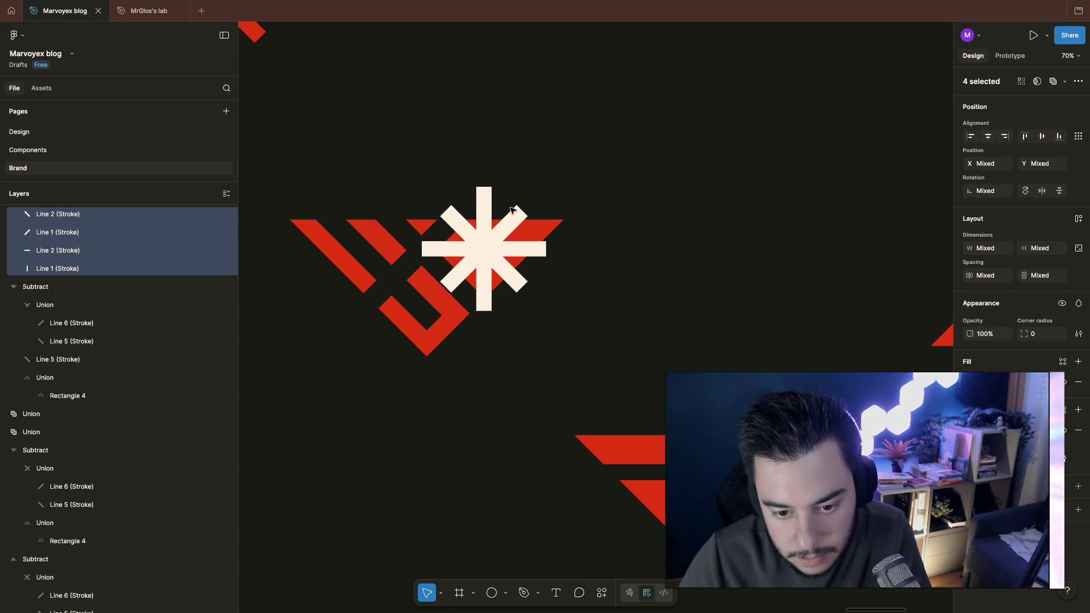
pyautogui.click(516, 230)
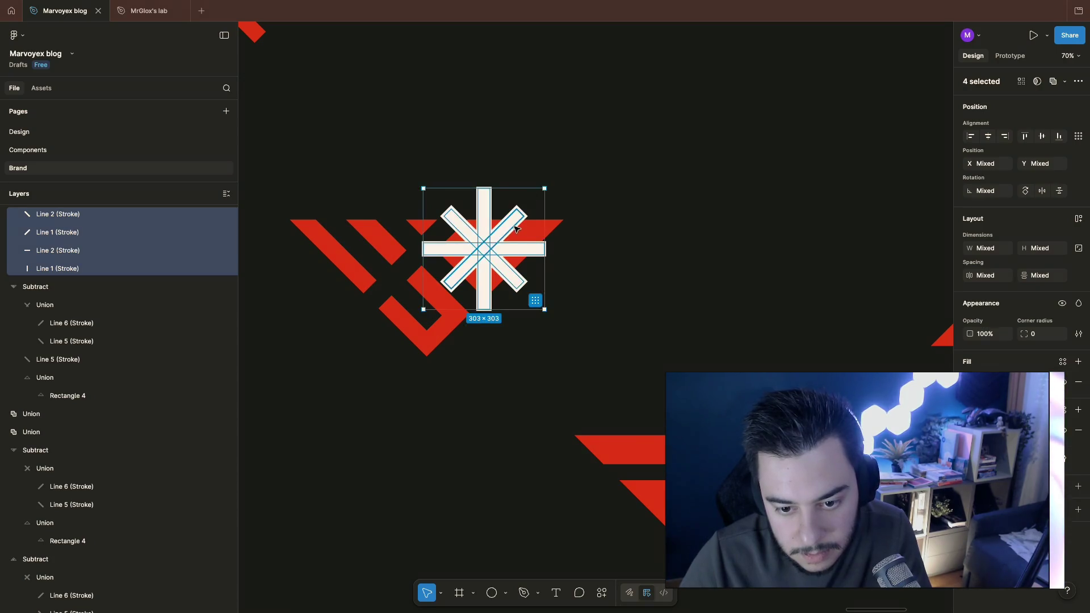
pyautogui.click(516, 230)
# Step: Trim the first diagonal asterisk bar at both ends and nudge the second bar's upper end
pyautogui.moveTo(518, 213); pyautogui.dragTo(529, 205)
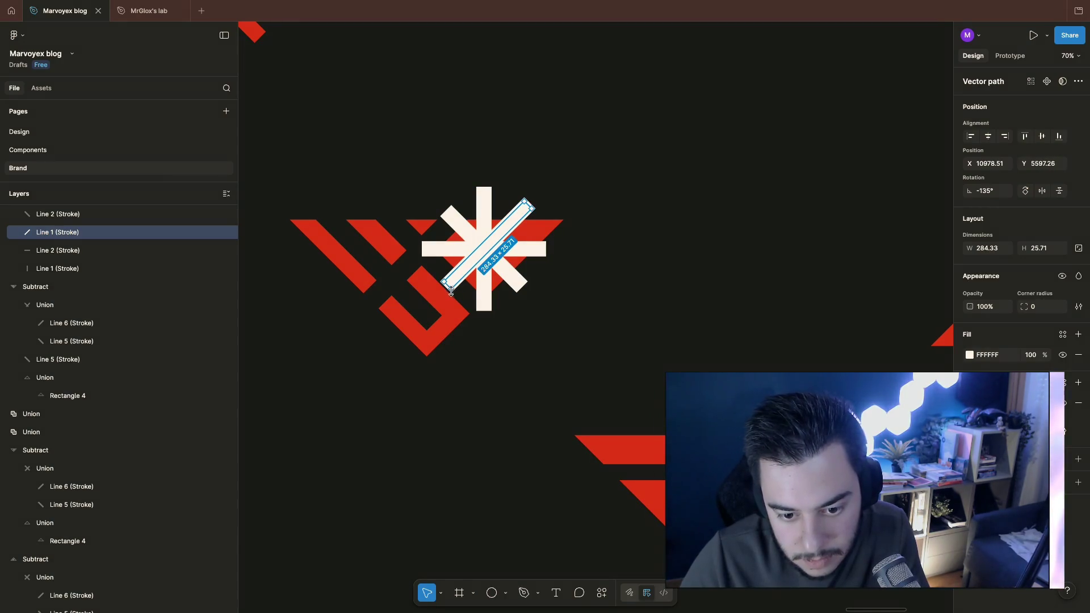
pyautogui.moveTo(447, 283); pyautogui.dragTo(452, 278)
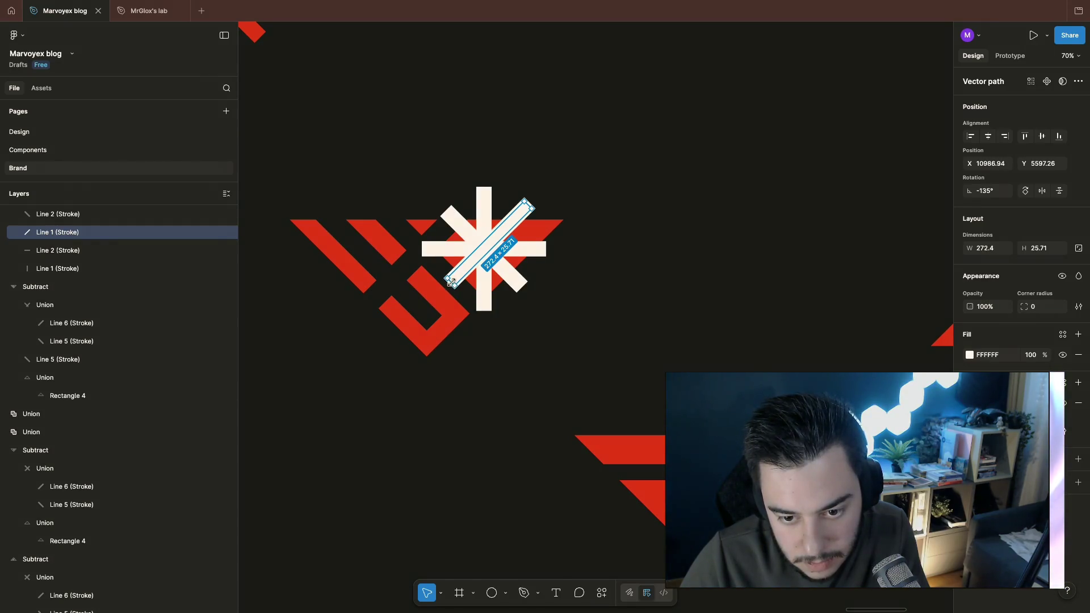
pyautogui.click(451, 212)
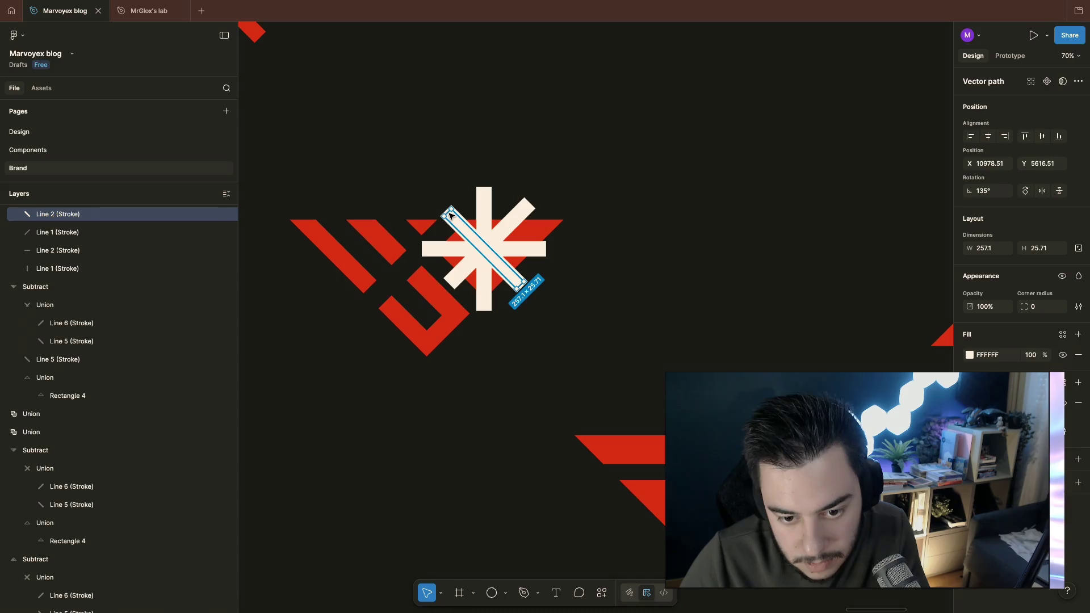
pyautogui.moveTo(449, 211); pyautogui.dragTo(446, 208)
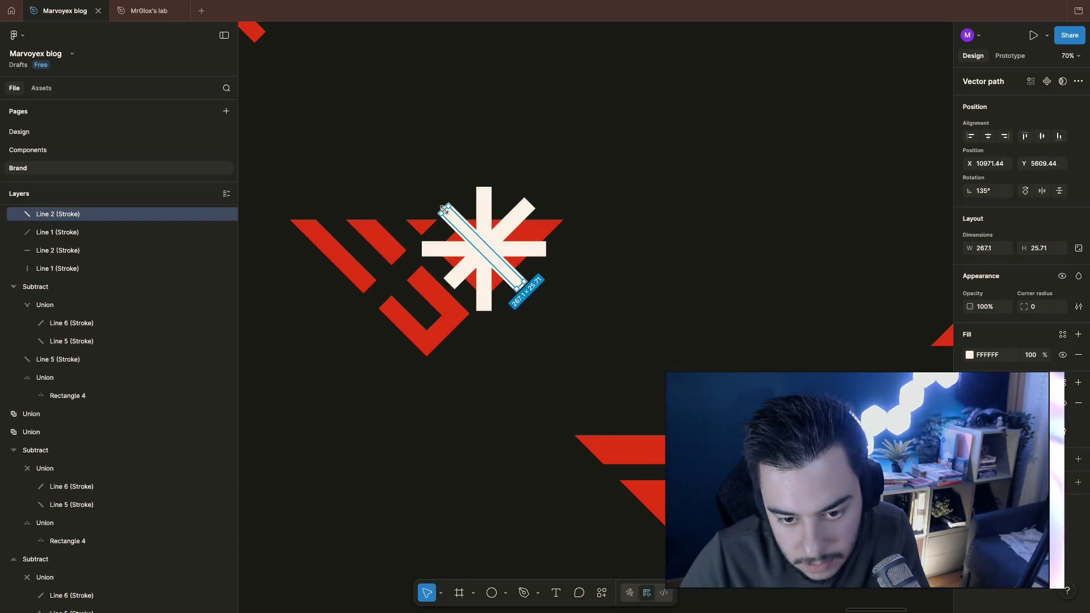
pyautogui.moveTo(445, 209); pyautogui.dragTo(448, 212)
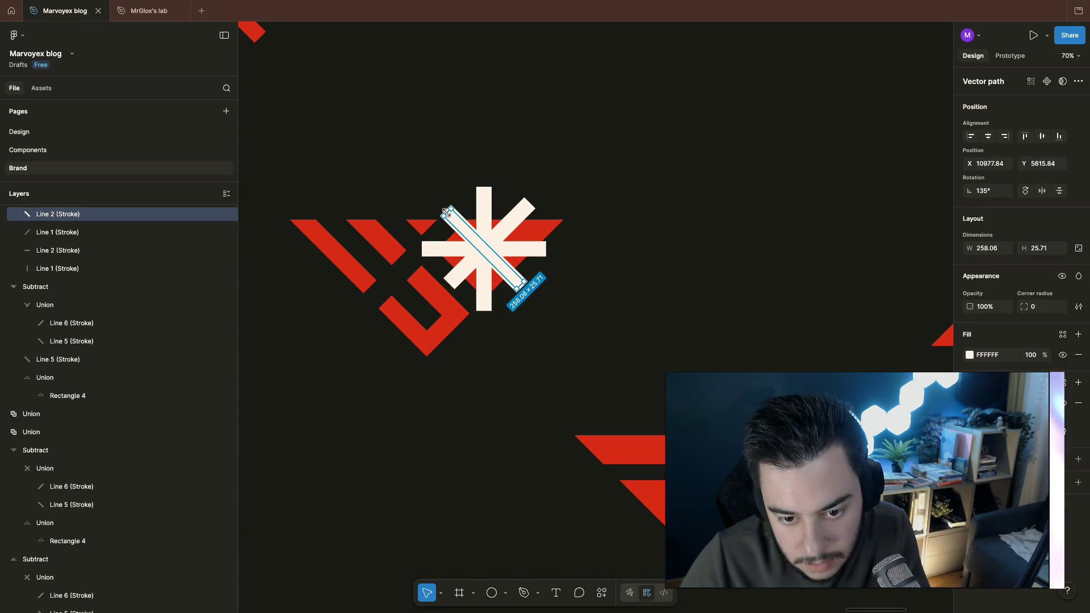
pyautogui.press('Escape')
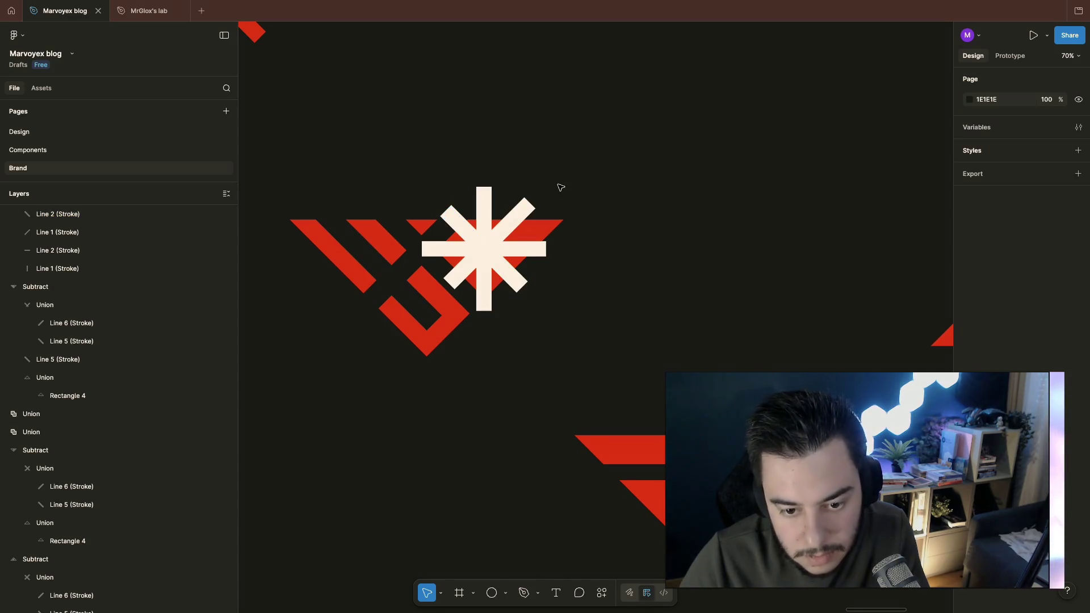
# Step: Shorten the second diagonal bar's lower end and readjust the first bar's upper end inward
pyautogui.click(453, 224)
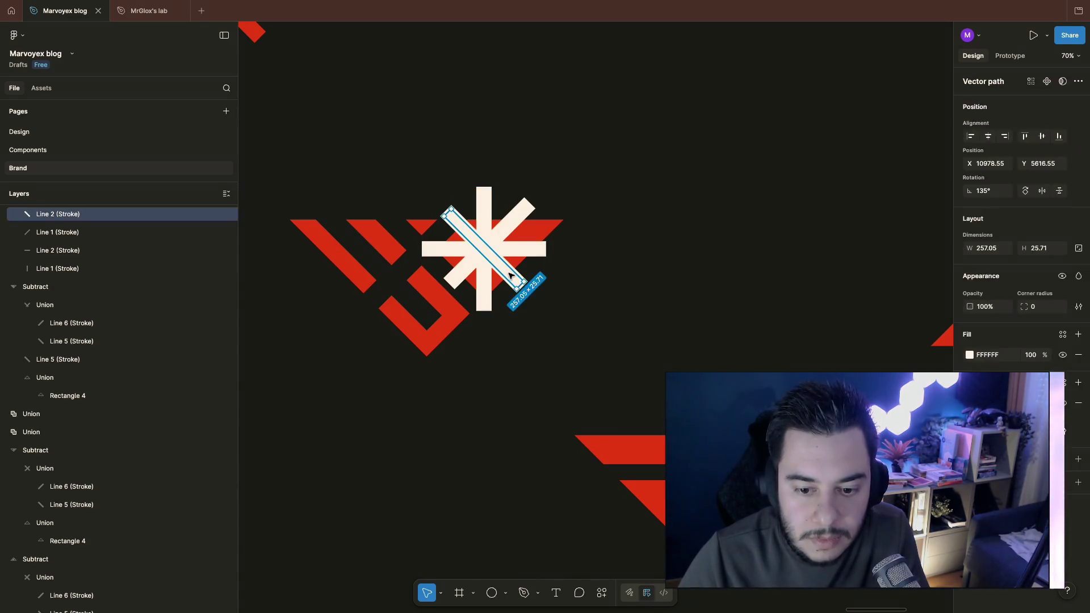
pyautogui.moveTo(521, 287); pyautogui.dragTo(516, 280)
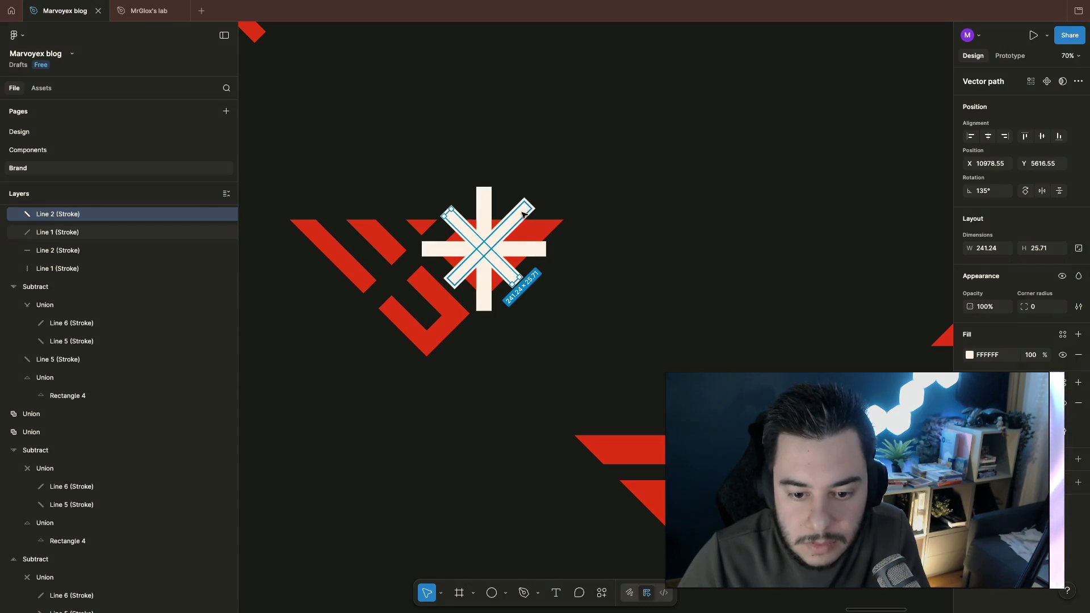
pyautogui.click(524, 210)
pyautogui.moveTo(524, 210); pyautogui.dragTo(528, 205)
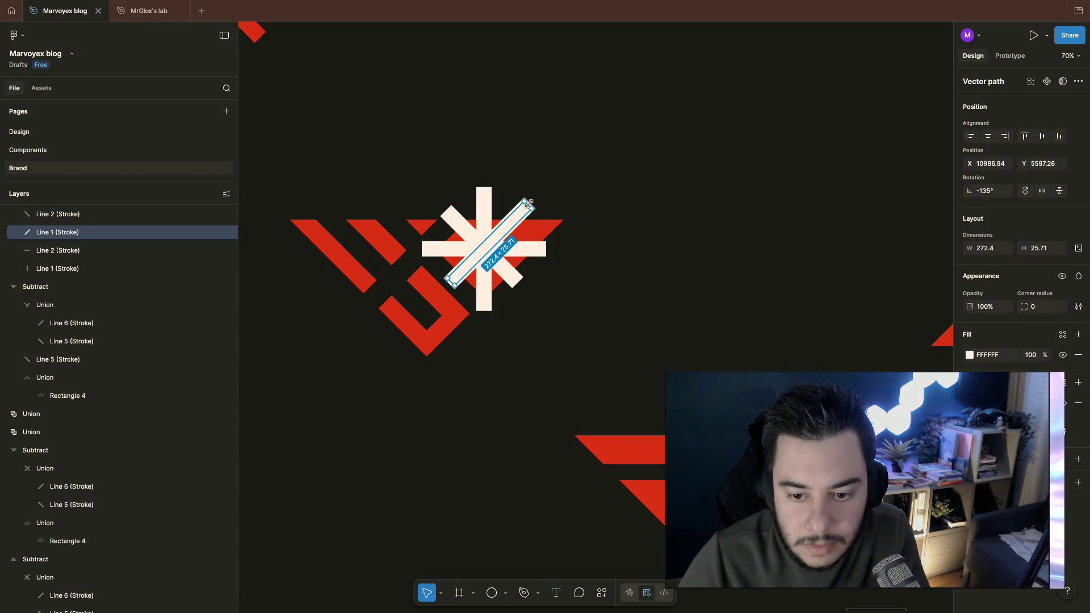
pyautogui.moveTo(526, 207); pyautogui.dragTo(520, 212)
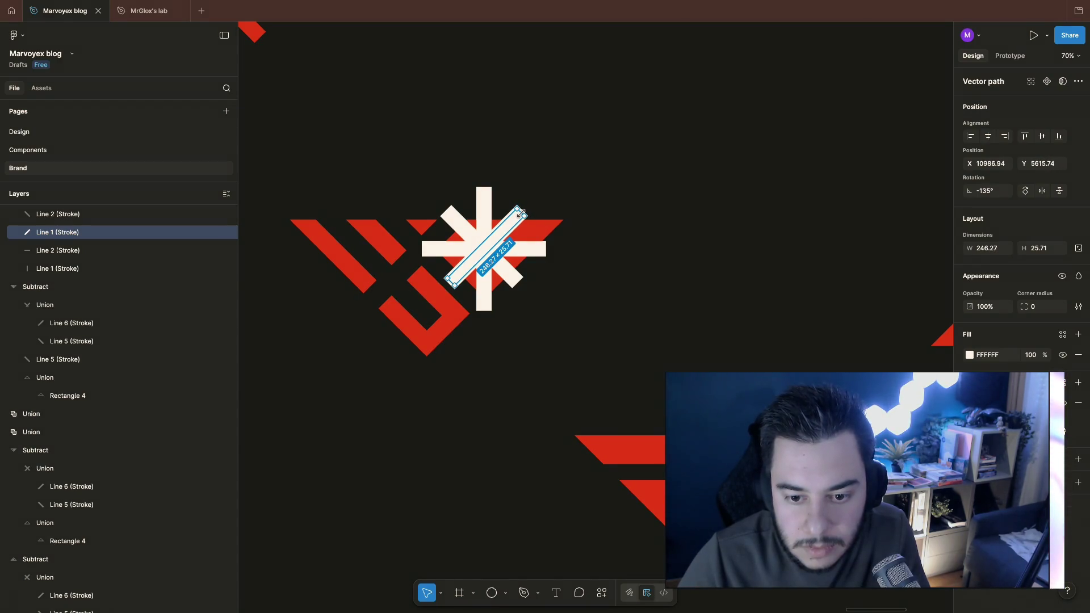
pyautogui.click(563, 207)
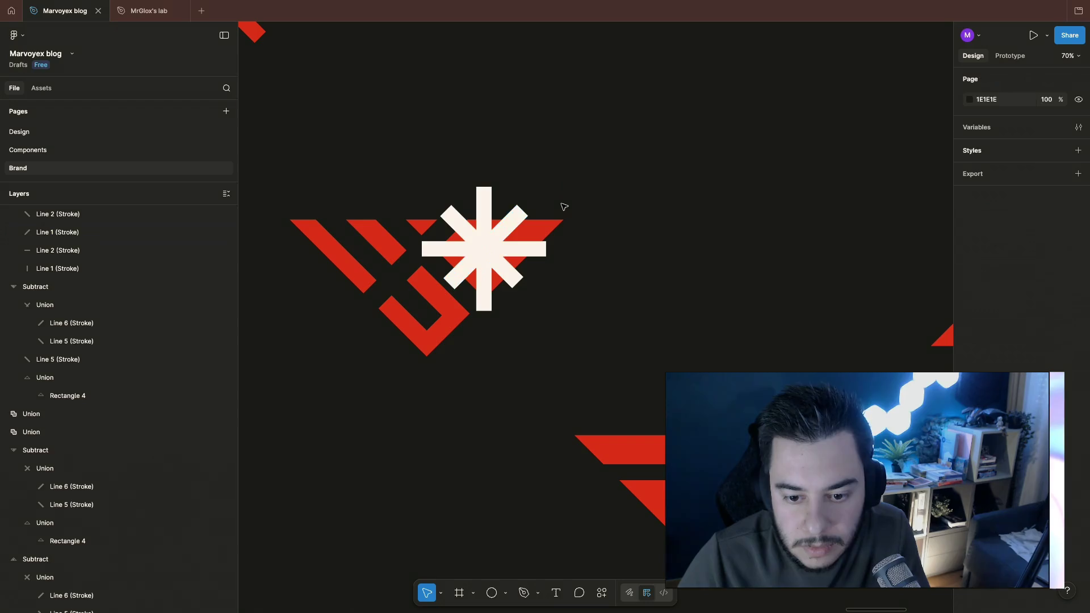
# Step: Shorten the second diagonal bar's upper end and compare against the vertical and horizontal bars
pyautogui.click(459, 217)
pyautogui.moveTo(446, 211); pyautogui.dragTo(455, 220)
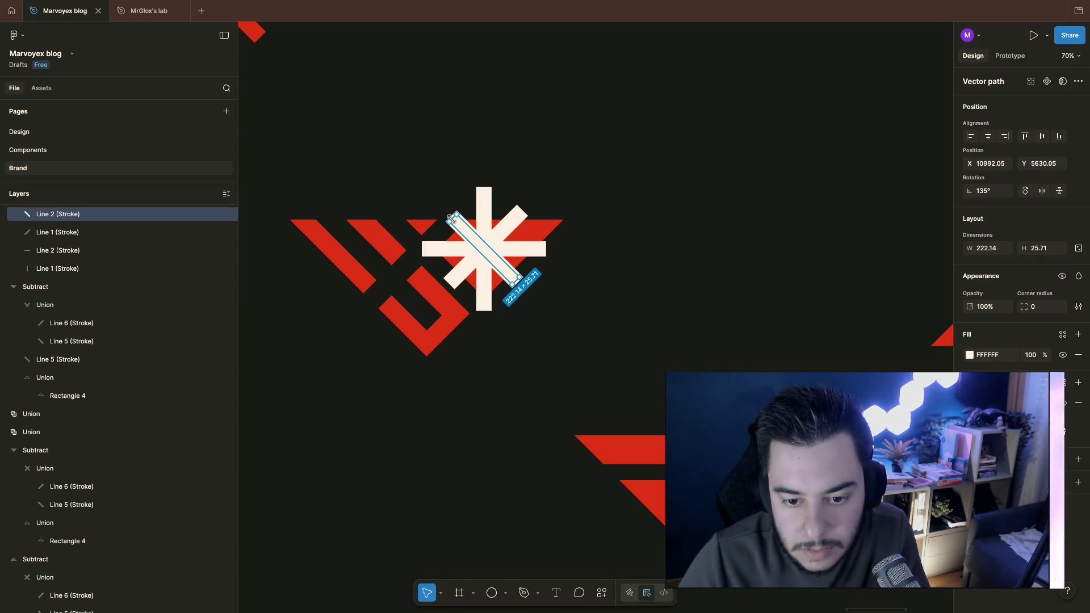
pyautogui.click(596, 128)
pyautogui.click(483, 204)
pyautogui.keyDown('shift'); pyautogui.click(441, 251); pyautogui.keyUp('shift')
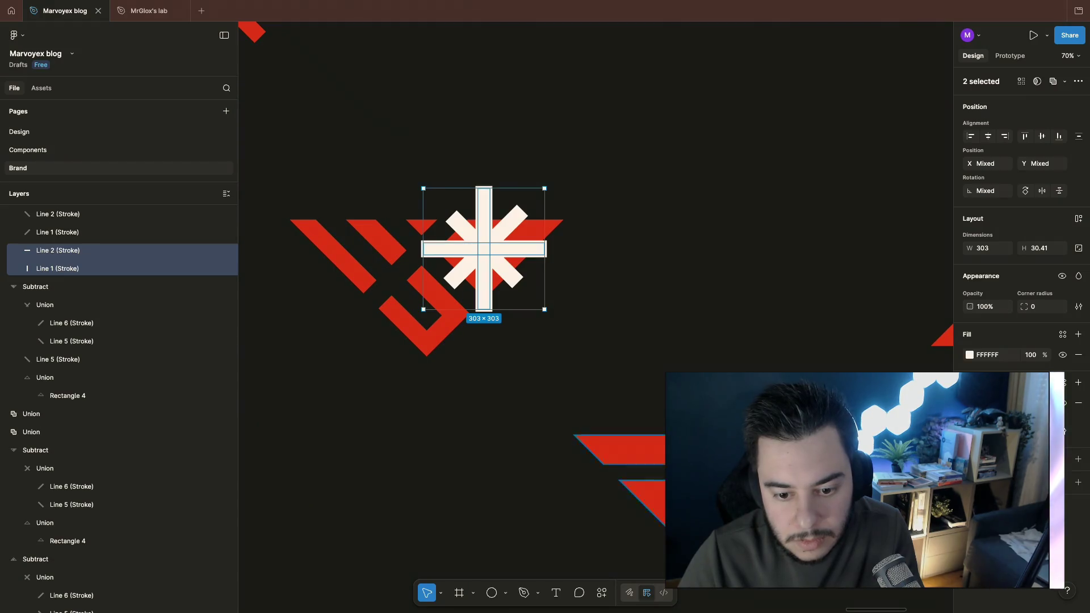
# Step: Trim the first diagonal asterisk bar slightly shorter so the star's arms look balanced
pyautogui.press('Escape')
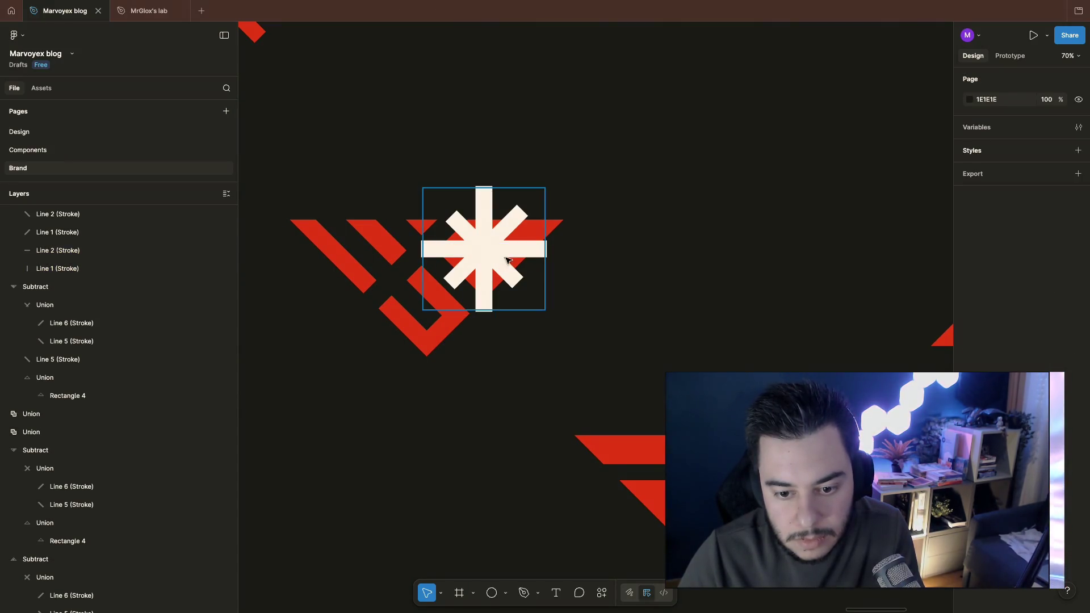
pyautogui.click(518, 215)
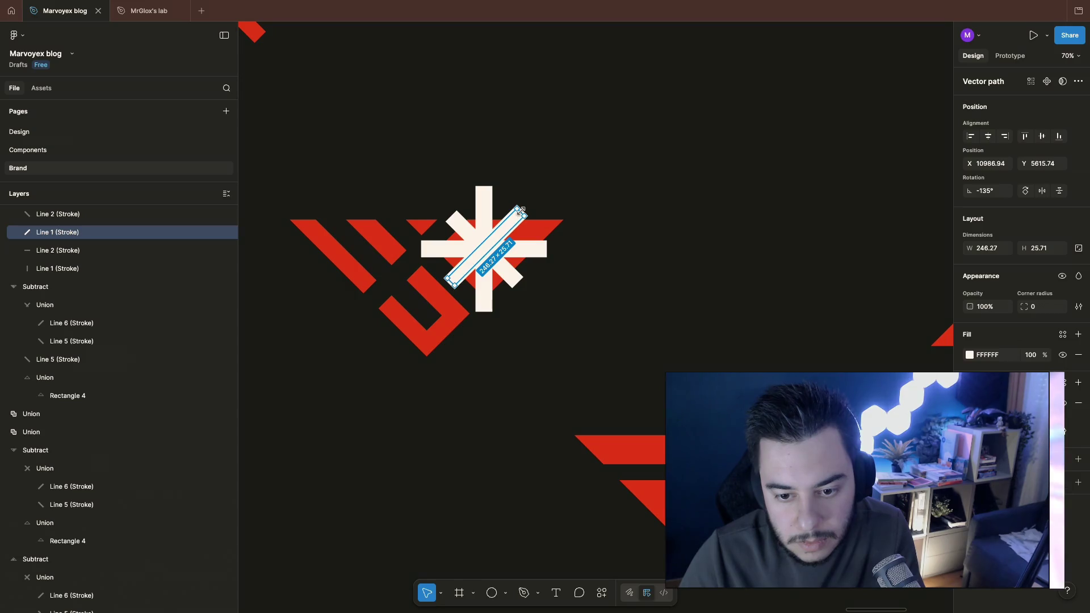
pyautogui.moveTo(520, 211); pyautogui.dragTo(515, 217)
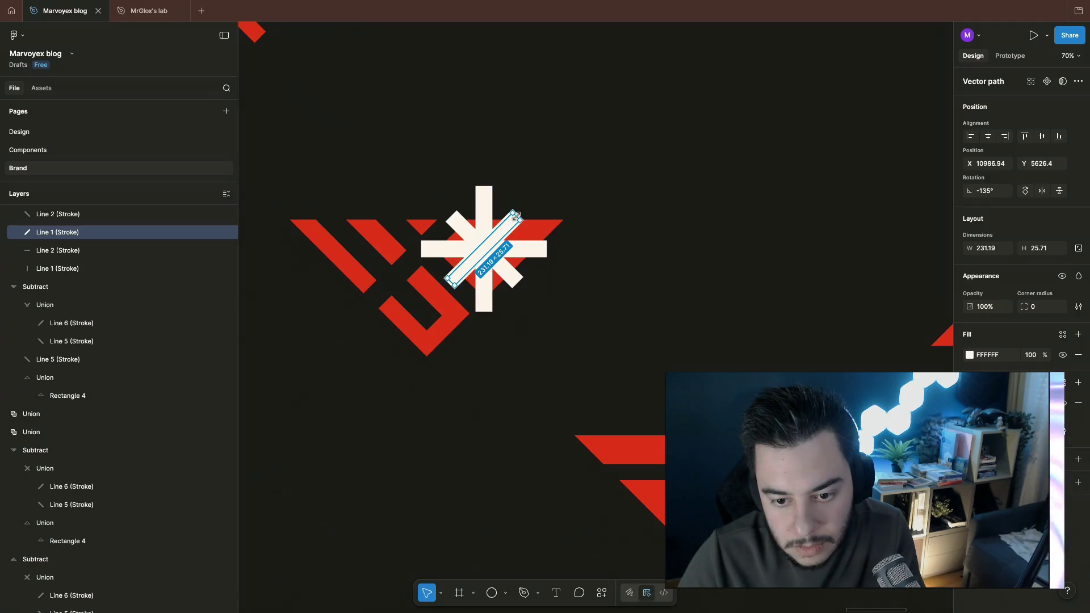
pyautogui.click(585, 182)
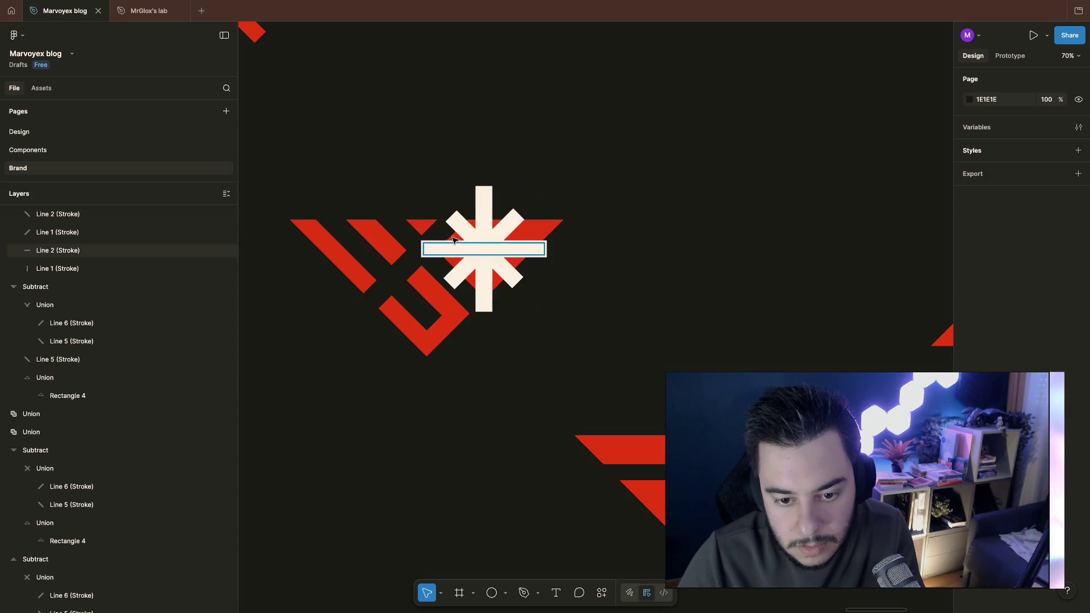
pyautogui.click(512, 272)
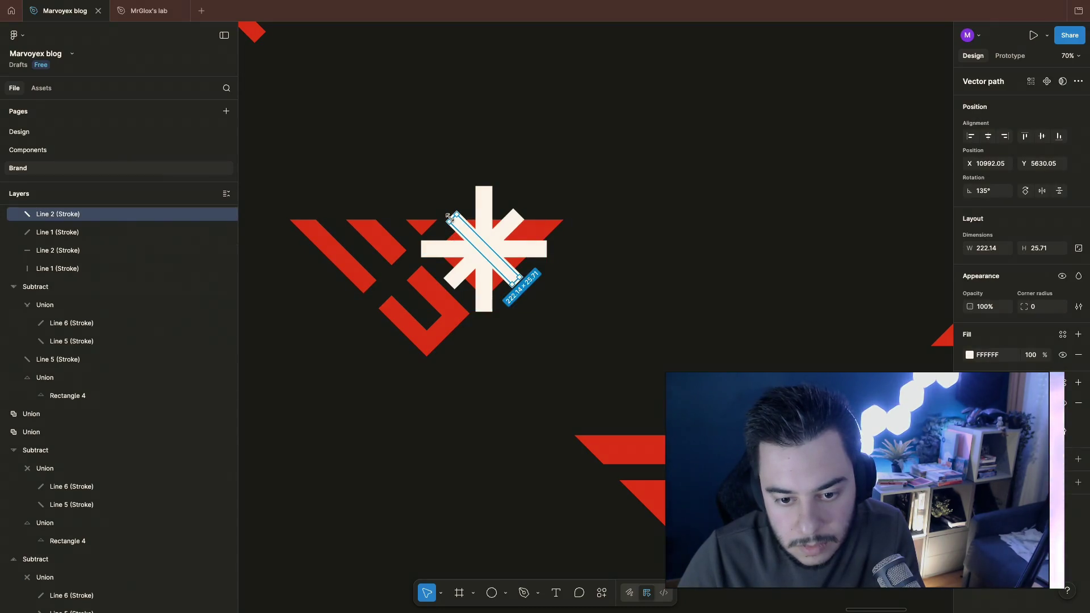
pyautogui.click(573, 217)
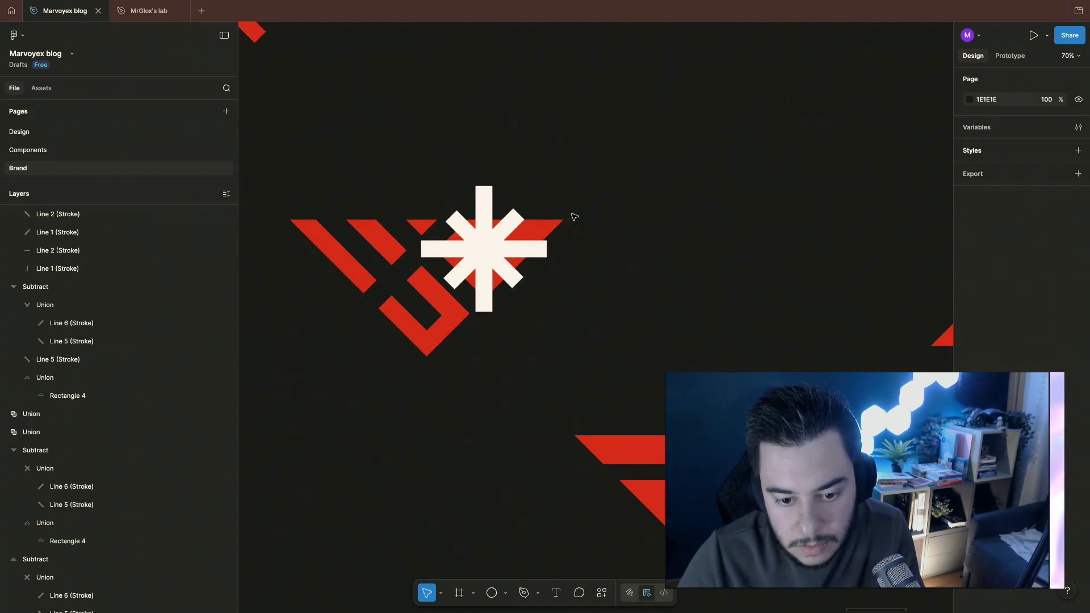
pyautogui.scroll(-3, 573, 217)
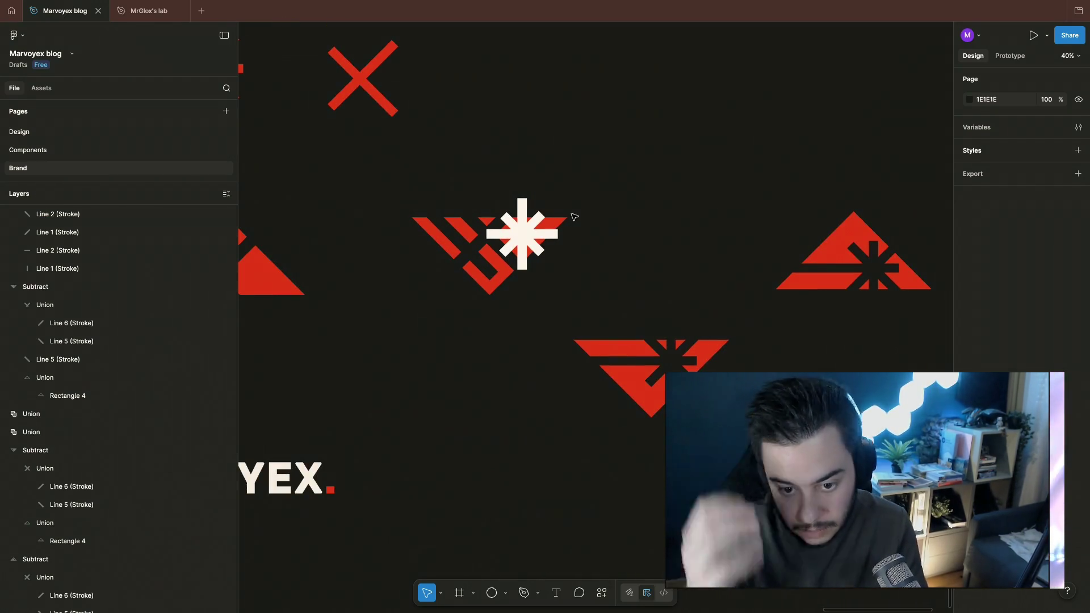
# Step: Flip the Rectangle 4 shape horizontally, then vertically, via its Layers context menu
pyautogui.click(67, 395)
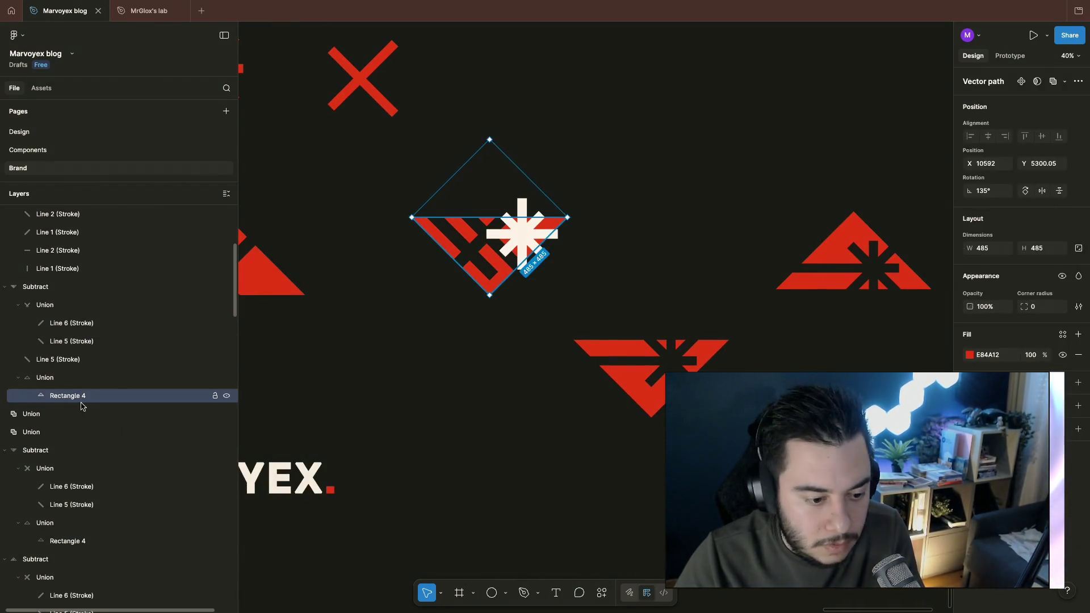
pyautogui.rightClick(122, 398)
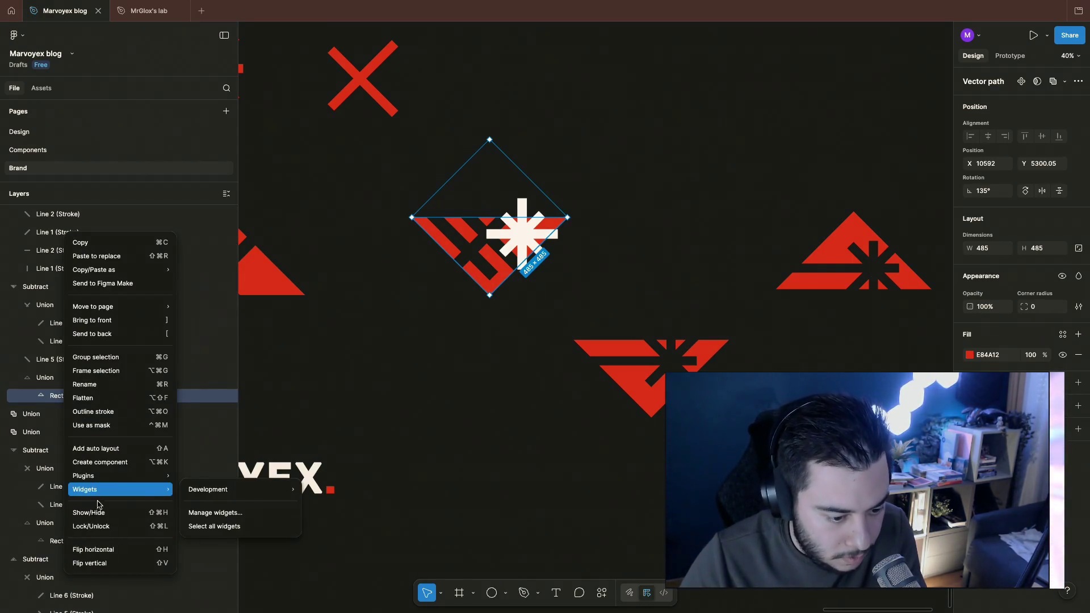
pyautogui.click(110, 550)
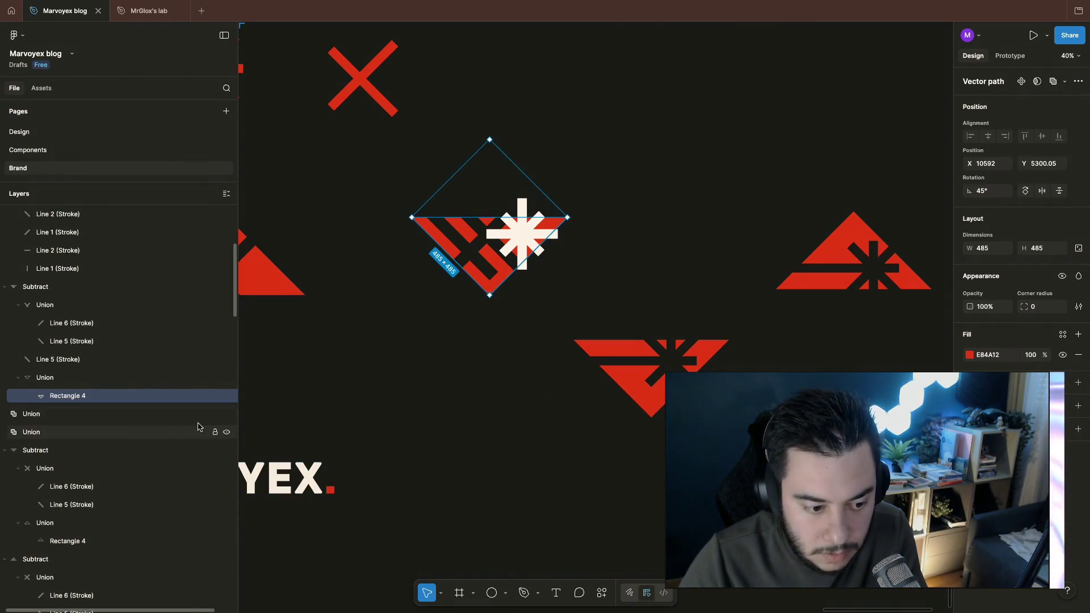
pyautogui.rightClick(69, 400)
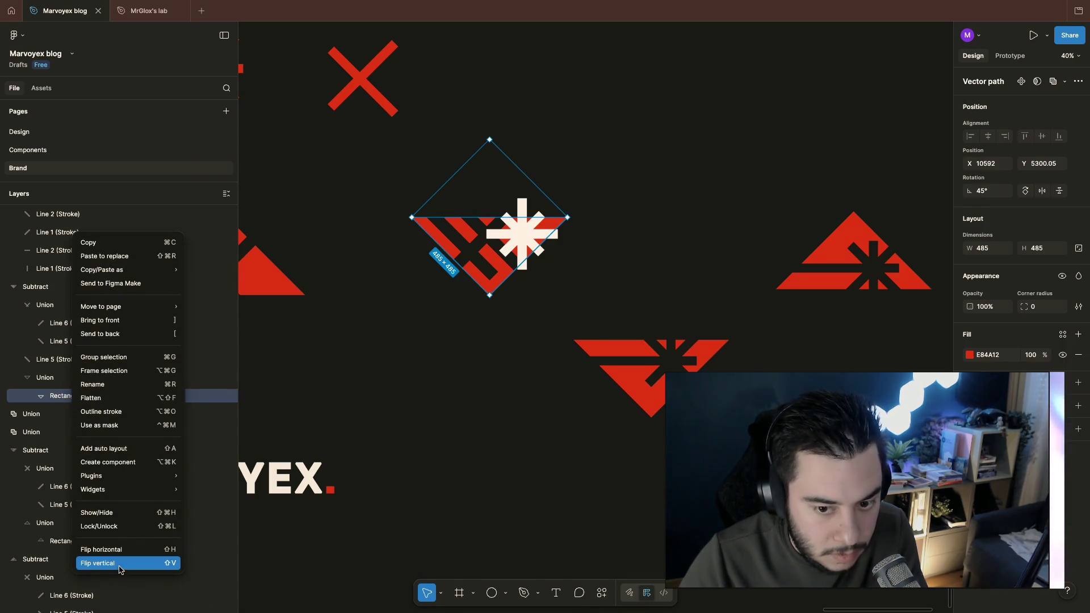
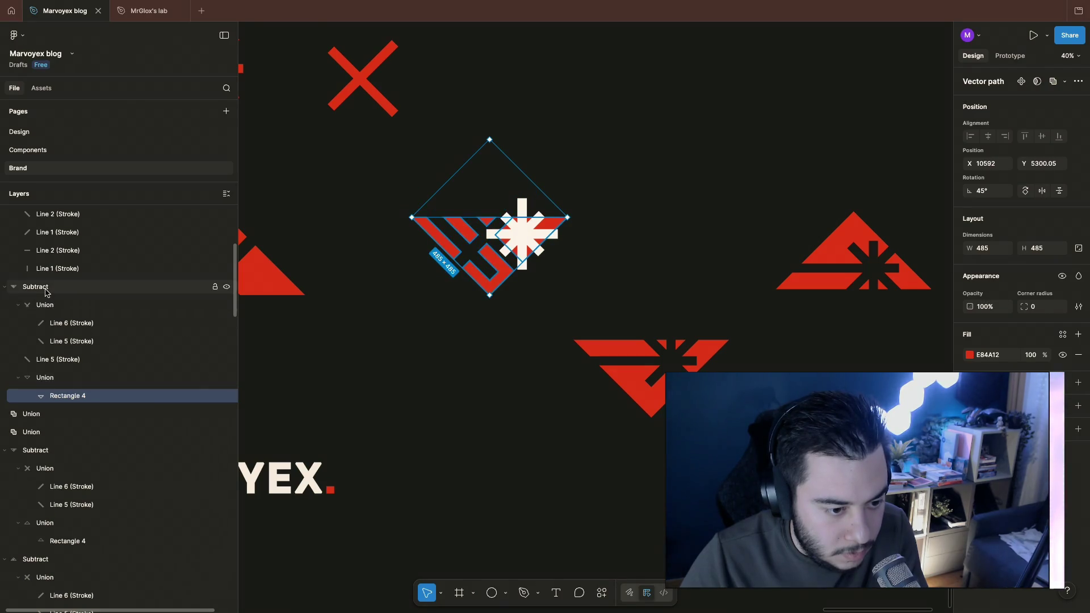
# Step: Flip the red chevron mark horizontally via its context menu and deselect it
pyautogui.click(35, 286)
pyautogui.rightClick(34, 286)
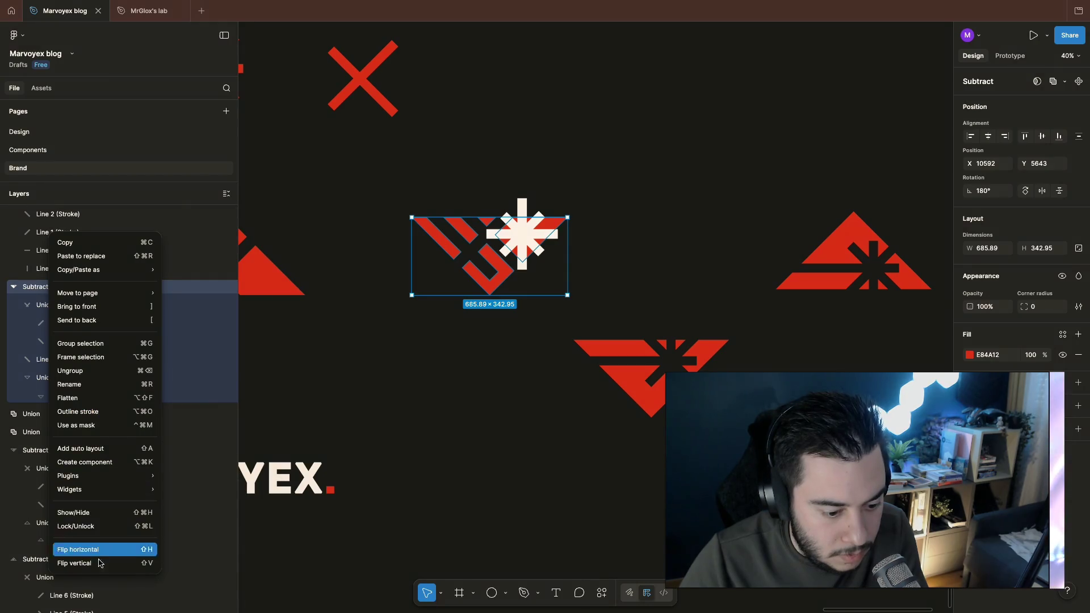
pyautogui.click(79, 549)
pyautogui.click(464, 375)
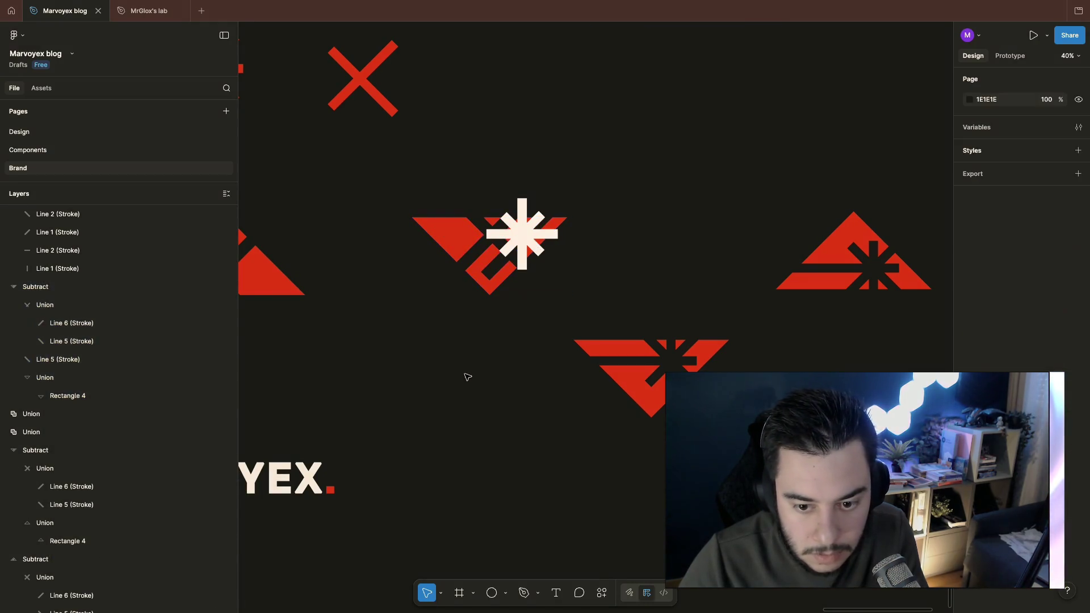
# Step: Group the cream asterisk's lines and nudge the group across the red mark
pyautogui.click(521, 237)
pyautogui.hotkey('ctrl', 'g')
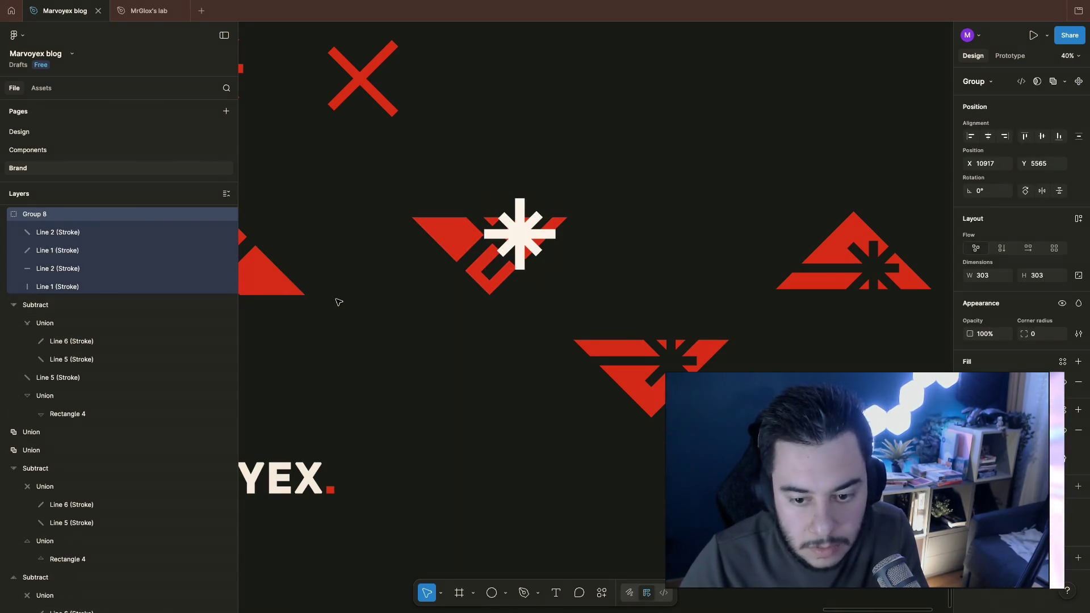
pyautogui.hotkey('shift', 'Left')
pyautogui.hotkey('shift', 'Left')
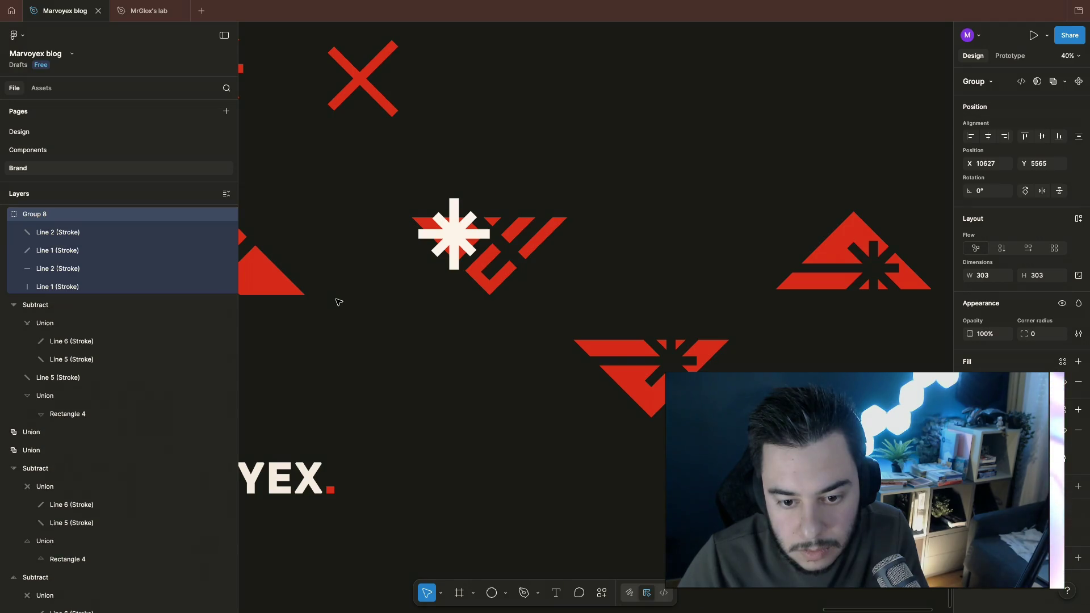
pyautogui.press('Left')
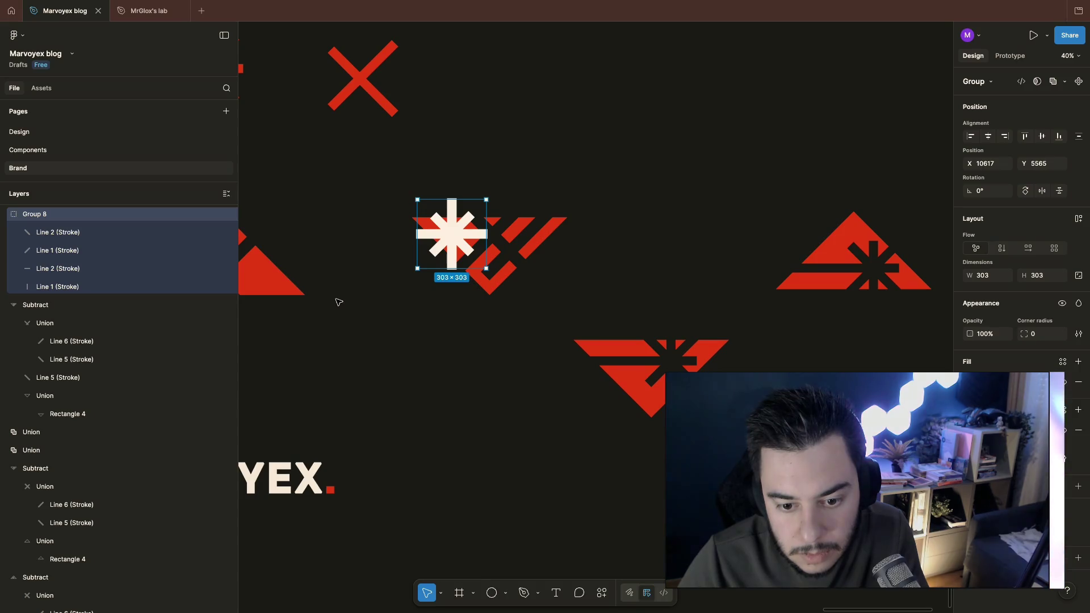
pyautogui.hotkey('shift', 'Right')
pyautogui.hotkey('shift', 'Right')
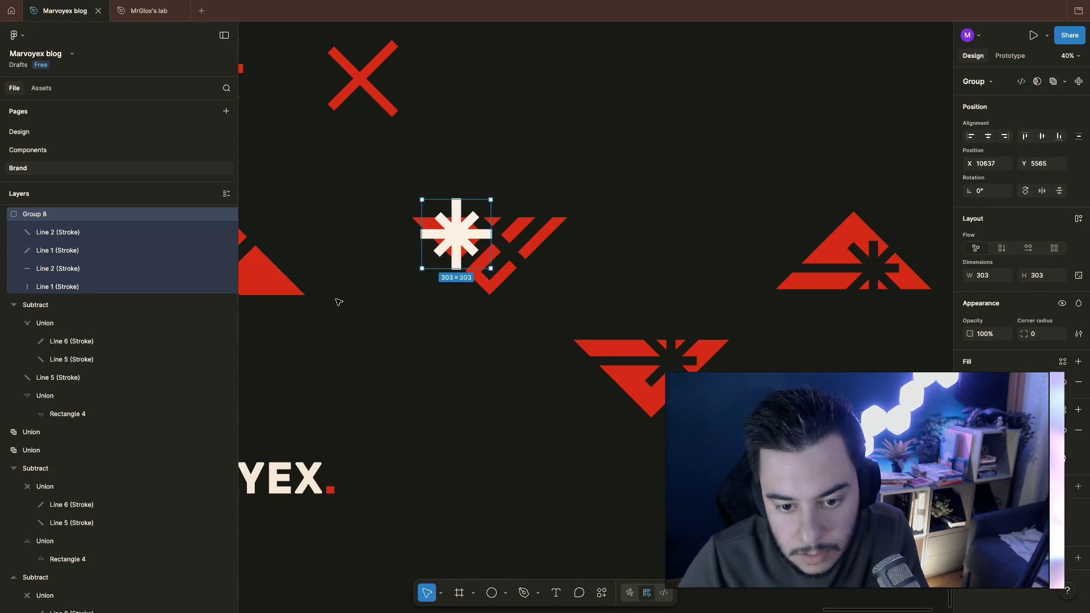
pyautogui.hotkey('shift', 'Right')
pyautogui.hotkey('shift', 'Right')
pyautogui.hotkey('shift', 'Right')
pyautogui.hotkey('shift', 'Right')
pyautogui.hotkey('shift', 'Right')
pyautogui.hotkey('shift', 'Right')
pyautogui.hotkey('shift', 'Right')
pyautogui.hotkey('shift', 'Right')
pyautogui.hotkey('shift', 'Right')
pyautogui.hotkey('shift', 'Right')
pyautogui.hotkey('shift', 'Right')
pyautogui.hotkey('shift', 'Right')
pyautogui.hotkey('shift', 'Right')
pyautogui.hotkey('shift', 'Right')
pyautogui.hotkey('shift', 'Right')
pyautogui.hotkey('shift', 'Right')
pyautogui.hotkey('shift', 'Right')
pyautogui.hotkey('shift', 'Right')
pyautogui.hotkey('shift', 'Right')
# Step: Nudge the asterisk group onto the chevron's upper-left end and deselect it
pyautogui.hotkey('shift', 'Down')
pyautogui.hotkey('shift', 'Down')
pyautogui.hotkey('shift', 'Down')
pyautogui.hotkey('shift', 'Down')
pyautogui.hotkey('shift', 'Down')
pyautogui.hotkey('shift', 'Down')
pyautogui.hotkey('shift', 'Left')
pyautogui.hotkey('shift', 'Left')
pyautogui.hotkey('shift', 'Left')
pyautogui.hotkey('shift', 'Left')
pyautogui.hotkey('shift', 'Left')
pyautogui.hotkey('shift', 'Left')
pyautogui.hotkey('shift', 'Up')
pyautogui.hotkey('shift', 'Left')
pyautogui.hotkey('shift', 'Up')
pyautogui.hotkey('shift', 'Left')
pyautogui.hotkey('shift', 'Up')
pyautogui.hotkey('shift', 'Up')
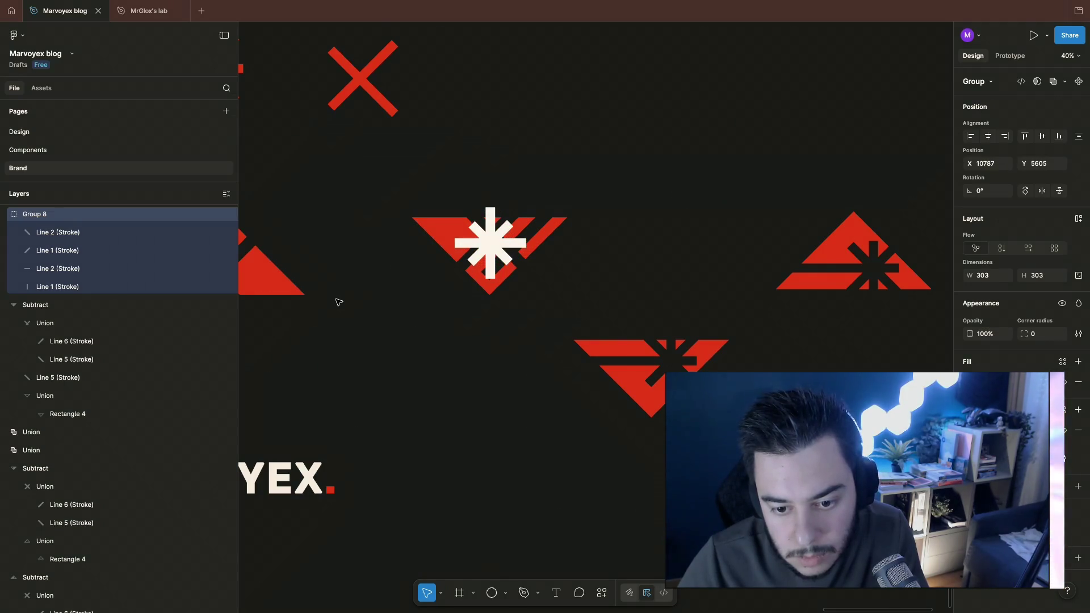
pyautogui.hotkey('shift', 'Up')
pyautogui.hotkey('shift', 'Up')
pyautogui.hotkey('shift', 'Up')
pyautogui.hotkey('shift', 'Up')
pyautogui.hotkey('shift', 'Left')
pyautogui.hotkey('shift', 'Left')
pyautogui.hotkey('shift', 'Left')
pyautogui.hotkey('shift', 'Left')
pyautogui.hotkey('shift', 'Left')
pyautogui.hotkey('shift', 'Left')
pyautogui.hotkey('shift', 'Left')
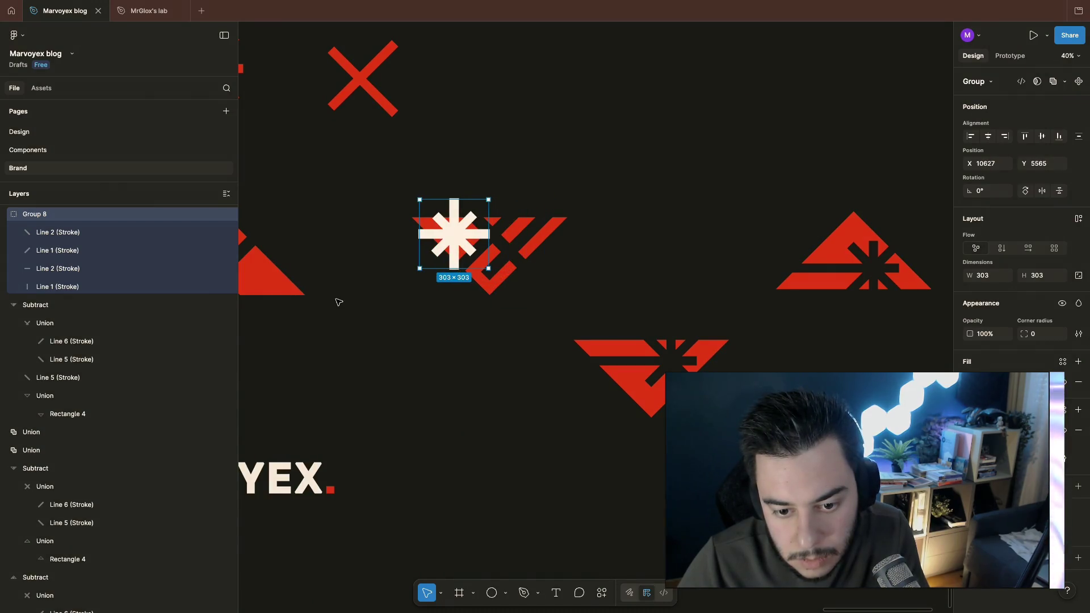
pyautogui.click(338, 301)
pyautogui.scroll(2, 520, 359)
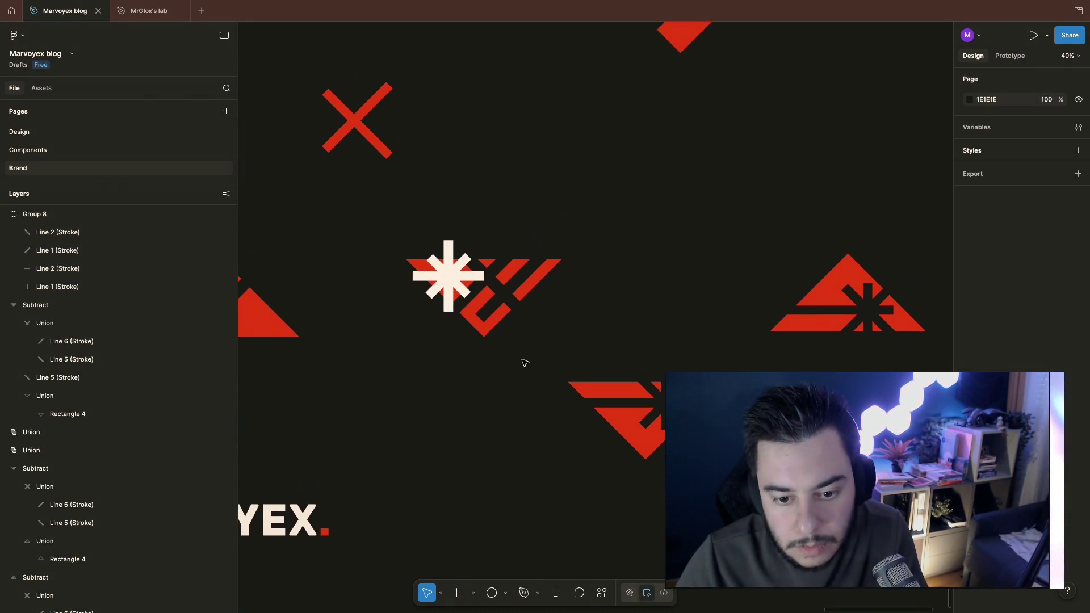
pyautogui.scroll(5, 491, 357)
pyautogui.scroll(3, 477, 308)
# Step: Shorten one diagonal Line 1 arm of the asterisk slightly, then view the whole brand sheet
pyautogui.click(400, 260)
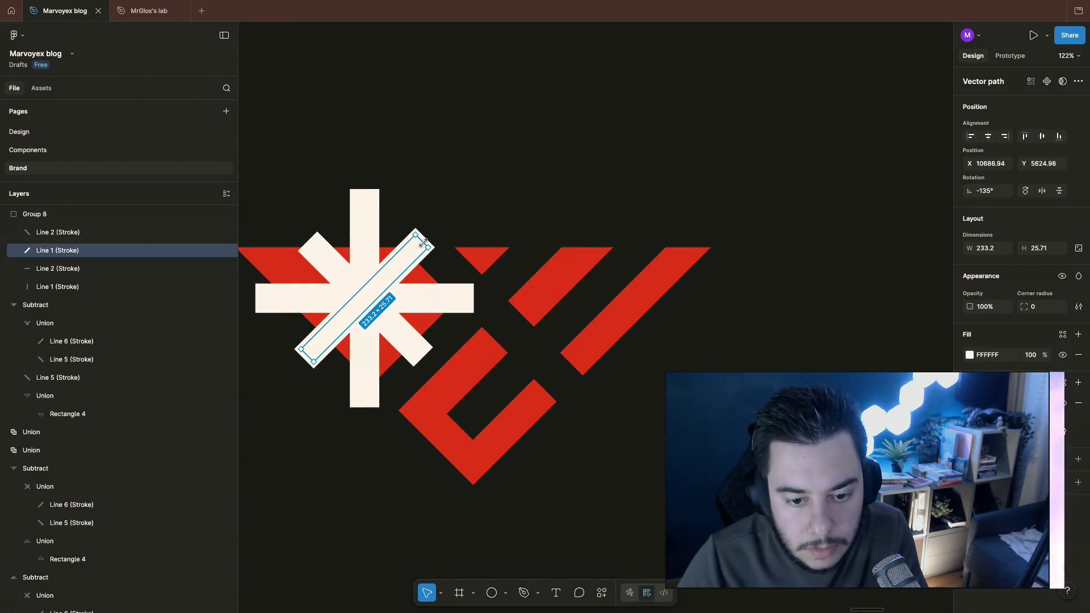
pyautogui.moveTo(422, 247); pyautogui.dragTo(421, 247)
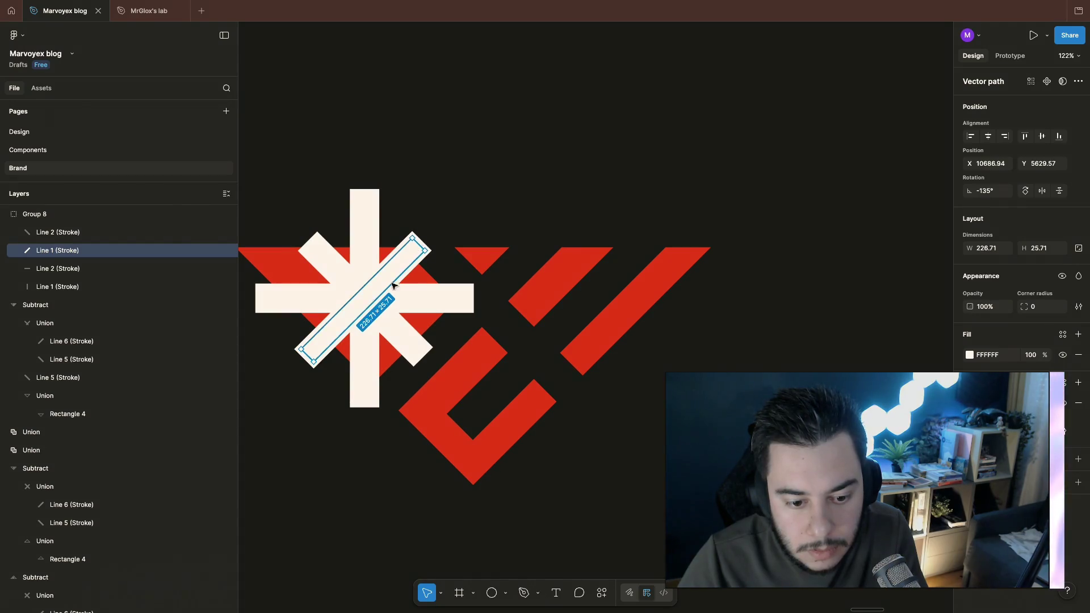
pyautogui.hotkey('shift', '1')
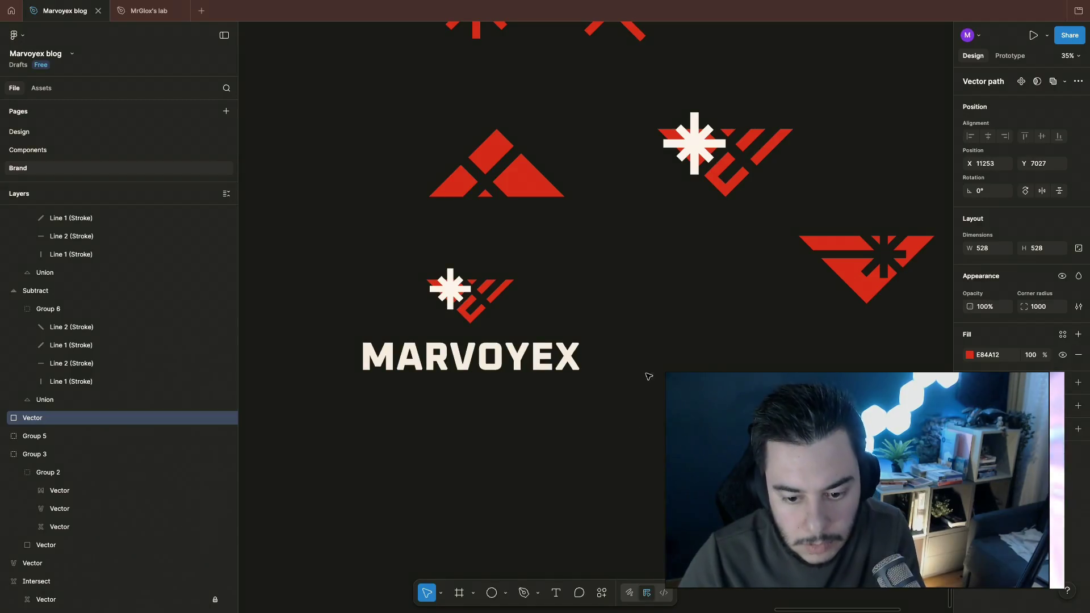
# Step: Switch to Chrome's map tab and pan the map across France
pyautogui.click(659, 358)
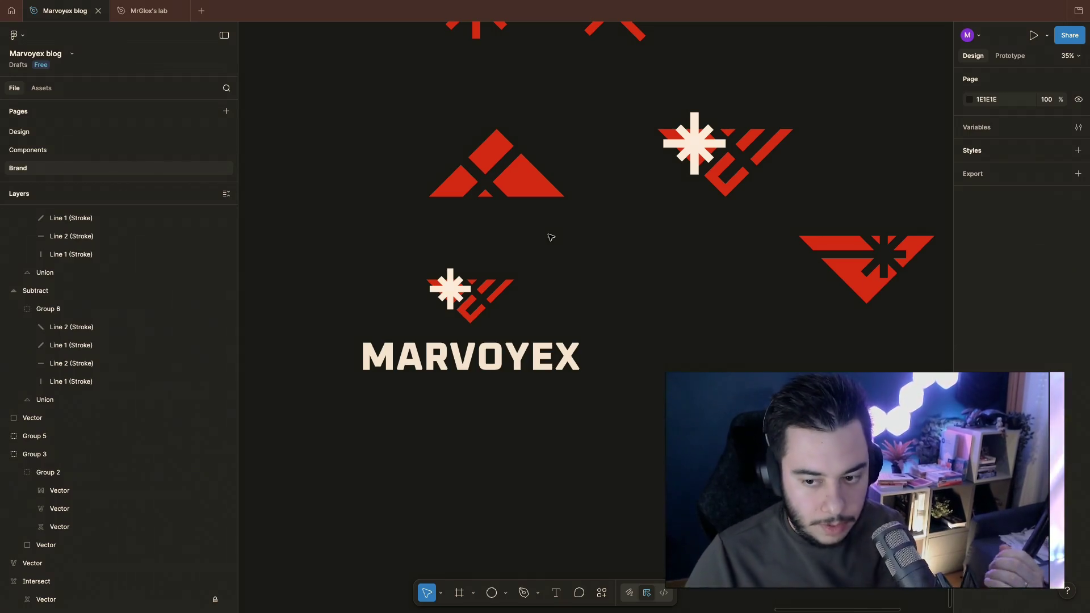
pyautogui.press('super+Tab')
pyautogui.hotkey('ctrl', 'Tab')
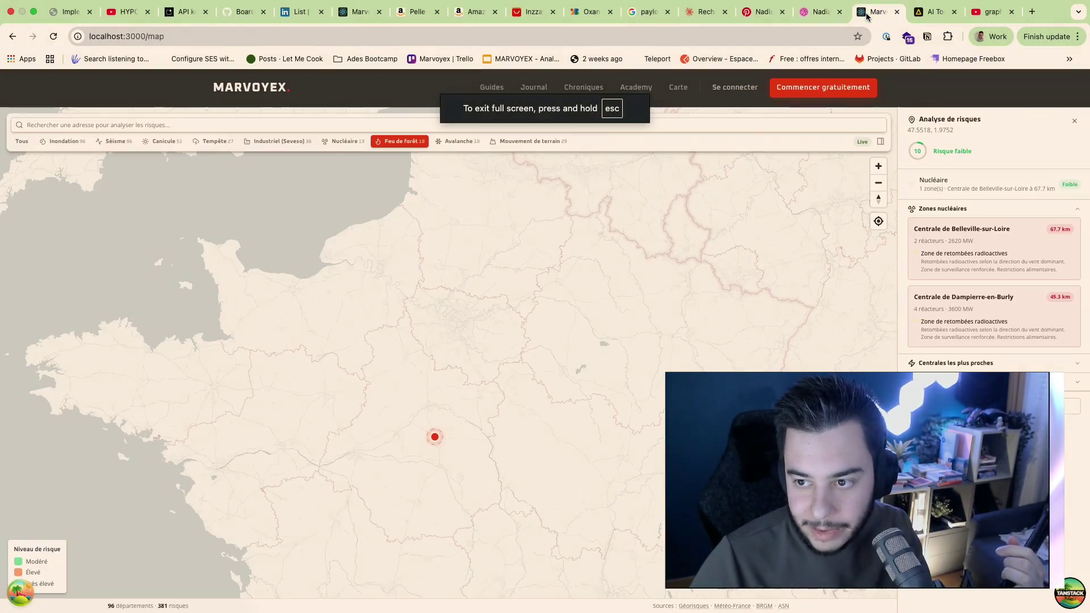
pyautogui.scroll(2, 601, 293)
pyautogui.scroll(-2, 601, 293)
pyautogui.moveTo(600, 293); pyautogui.dragTo(658, 465)
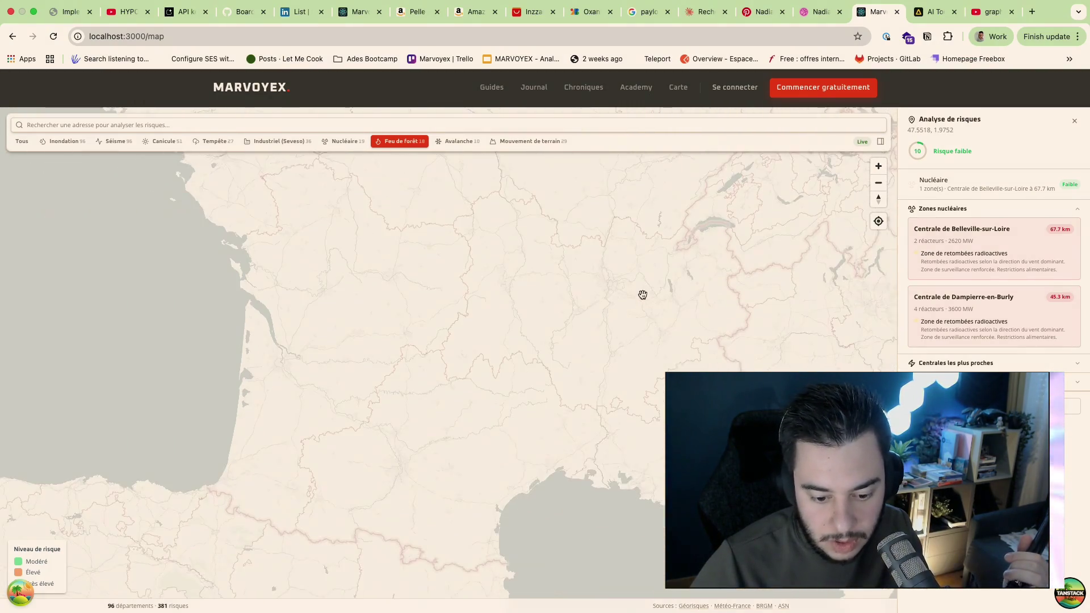
# Step: Move back past the Figma file to the Warp terminal desktop space
pyautogui.hotkey('ctrl', 'Left')
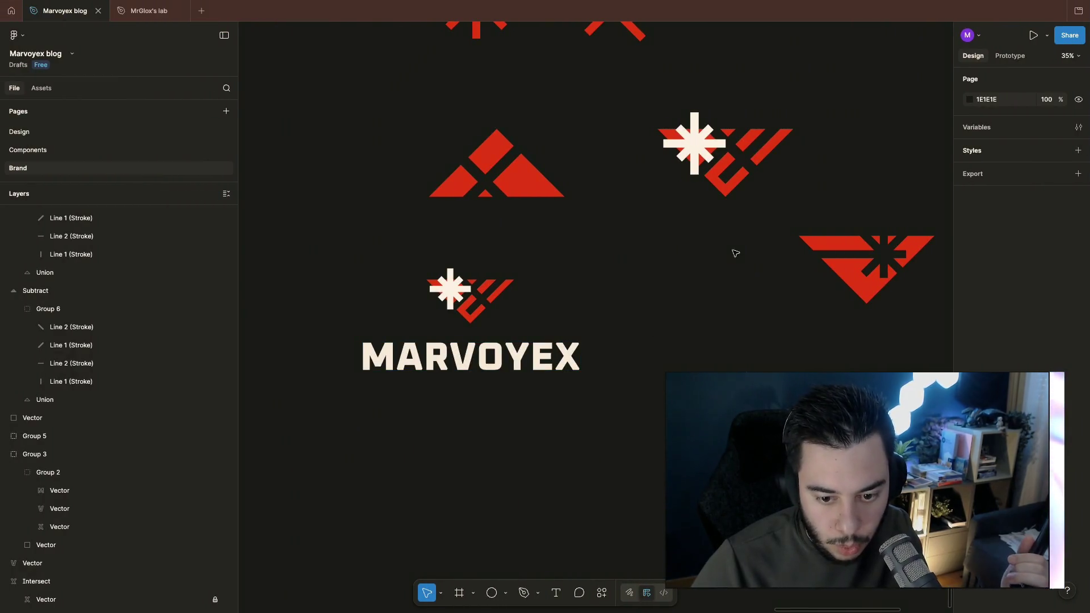
pyautogui.hotkey('ctrl', 'Left')
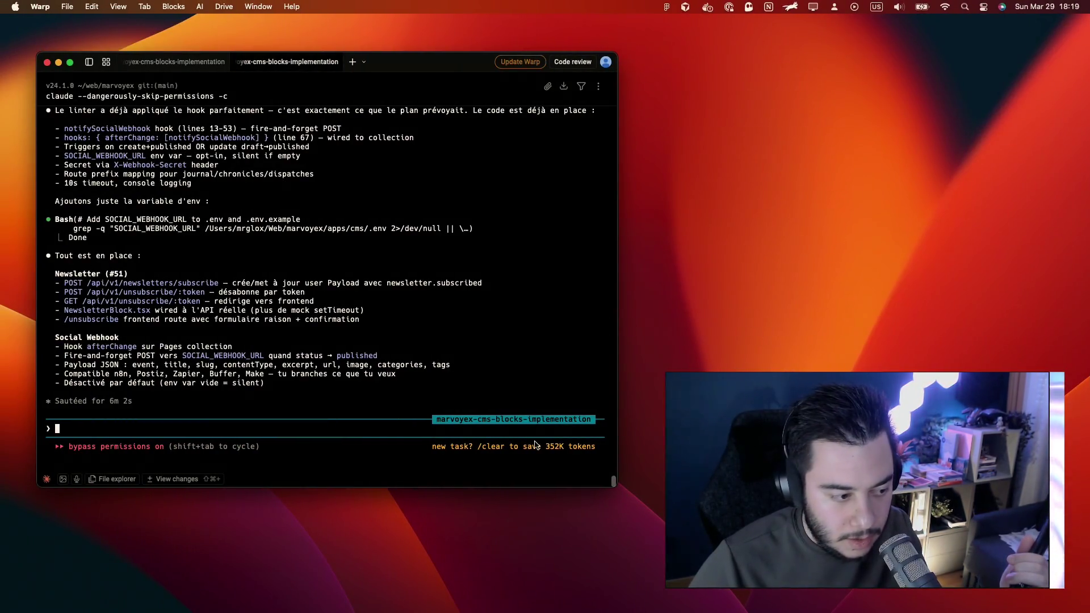